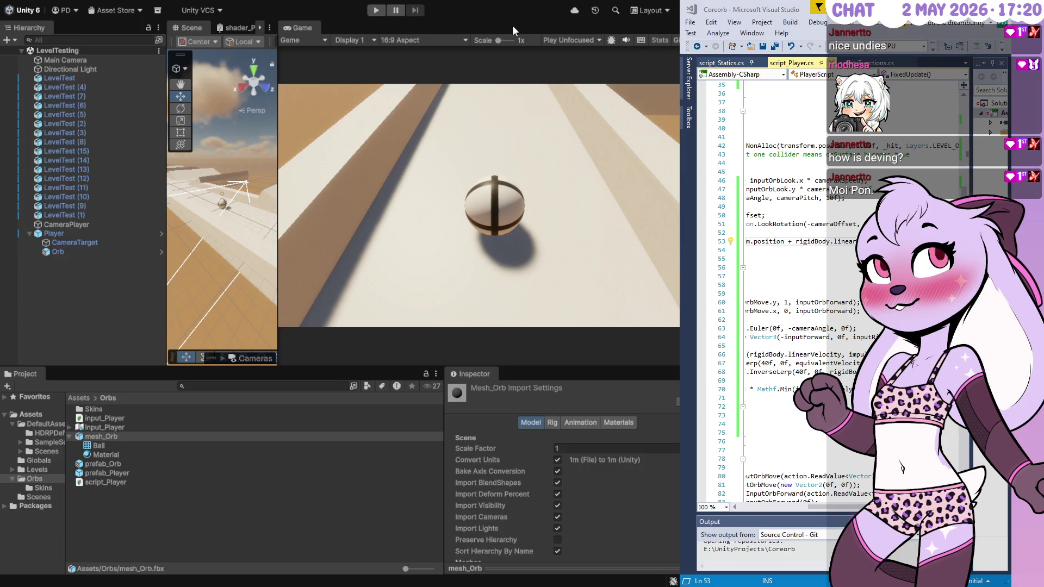
- Run a quick test of the orb, stop it, and go to line 54 of the player script
left_click(376, 10)
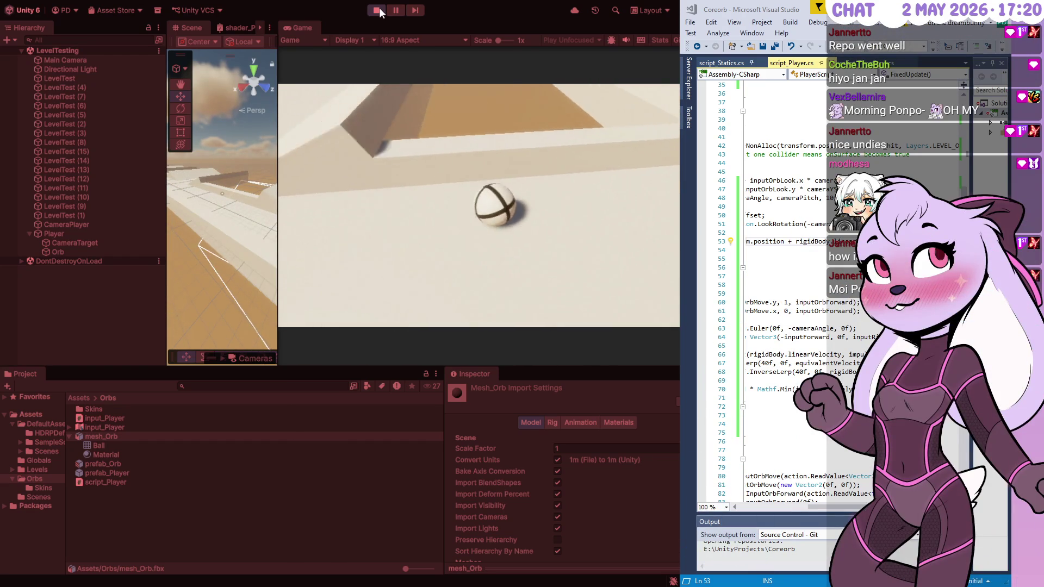
left_click(378, 10)
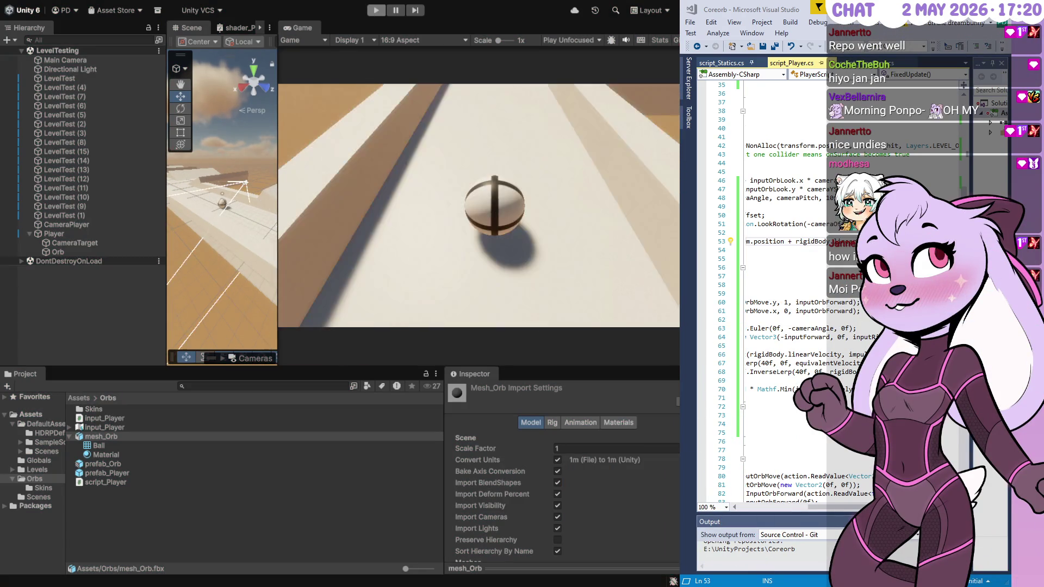
left_click(750, 250)
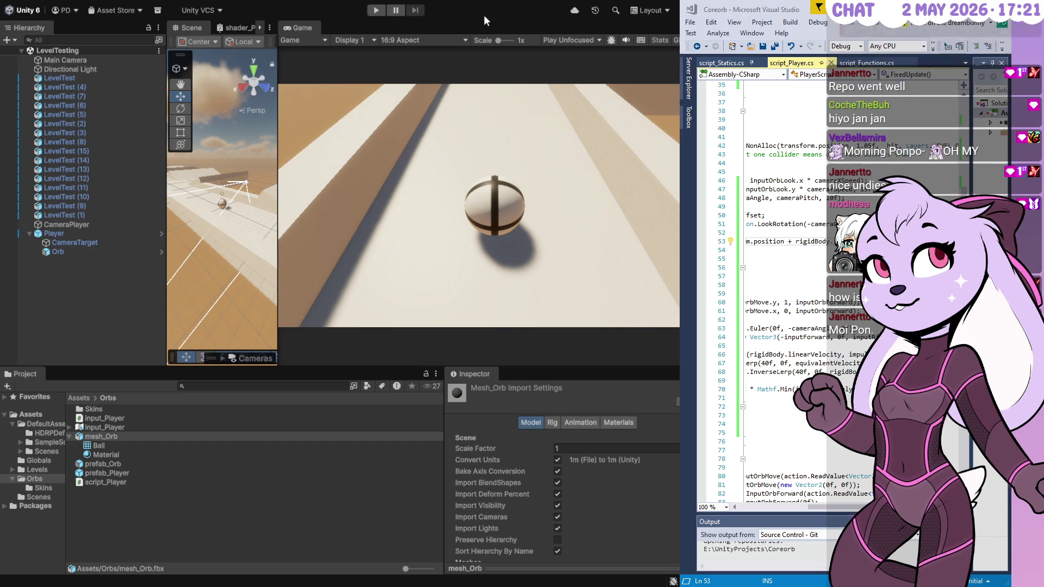
- Run the game again to test the camera, stop it, and drag a control along the bottom of the screen
left_click(375, 9)
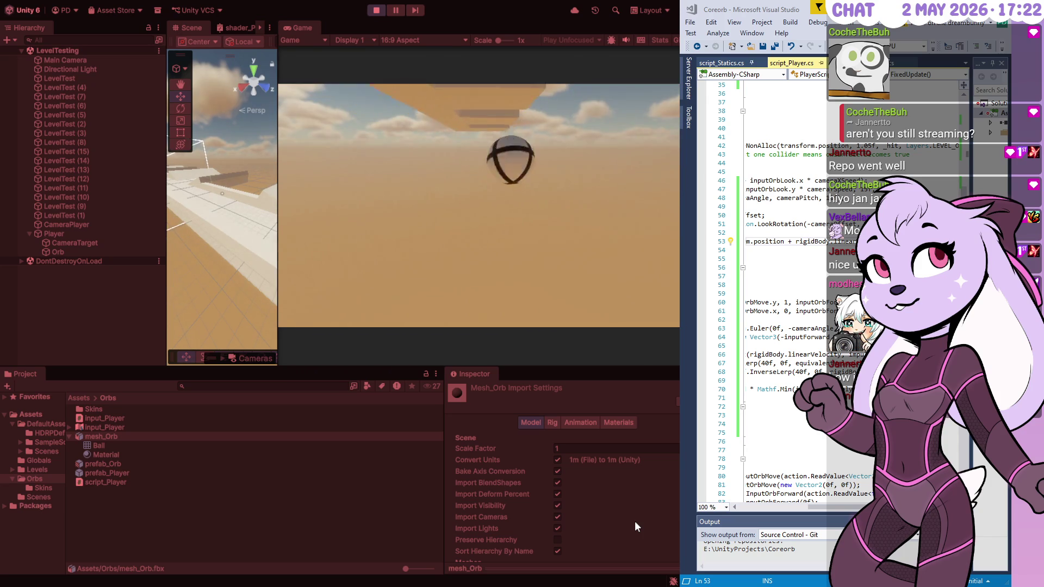
left_click(375, 10)
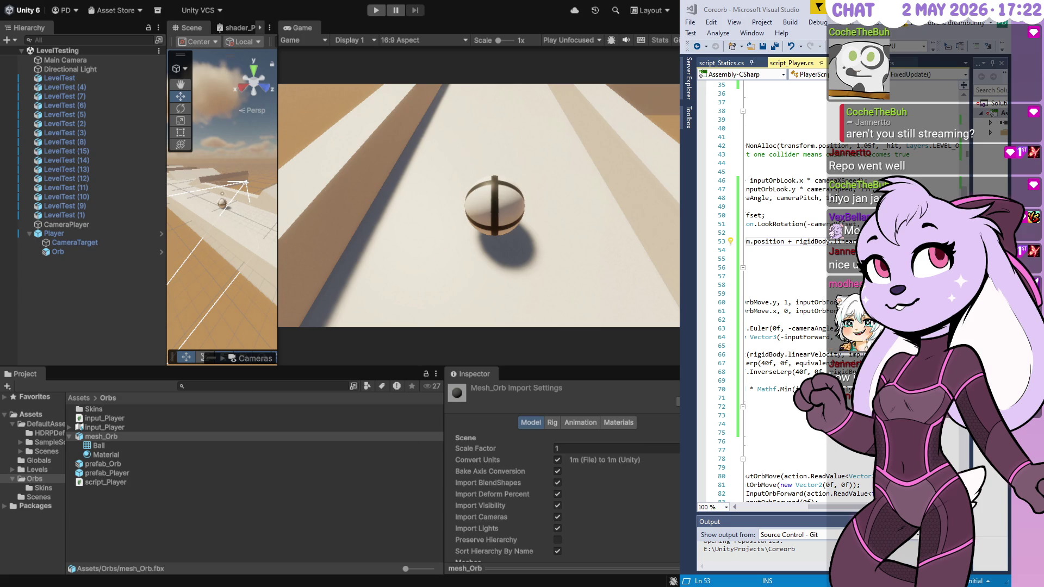
left_click(801, 507)
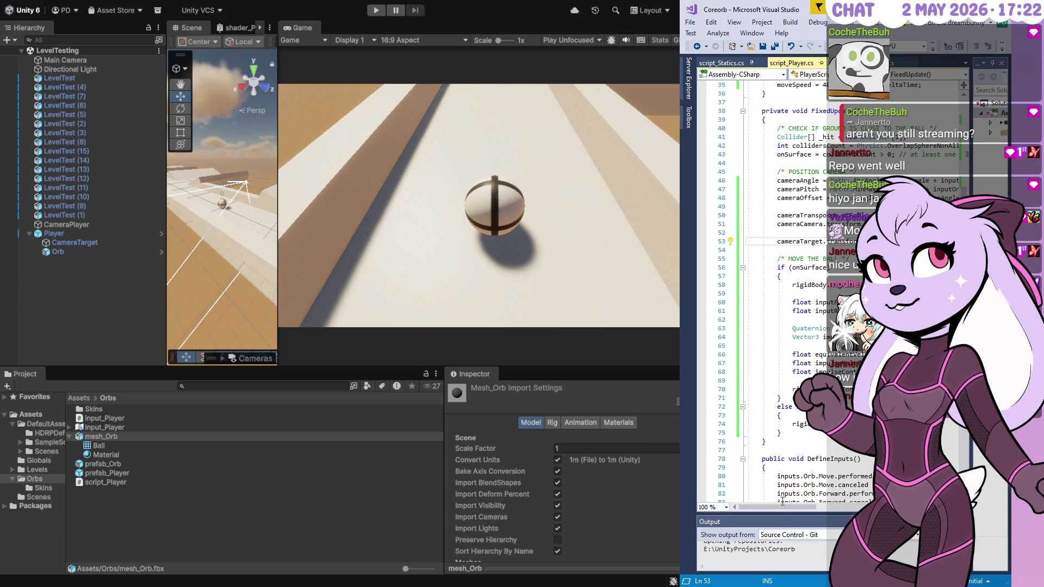
left_click_drag(775, 507, 842, 505)
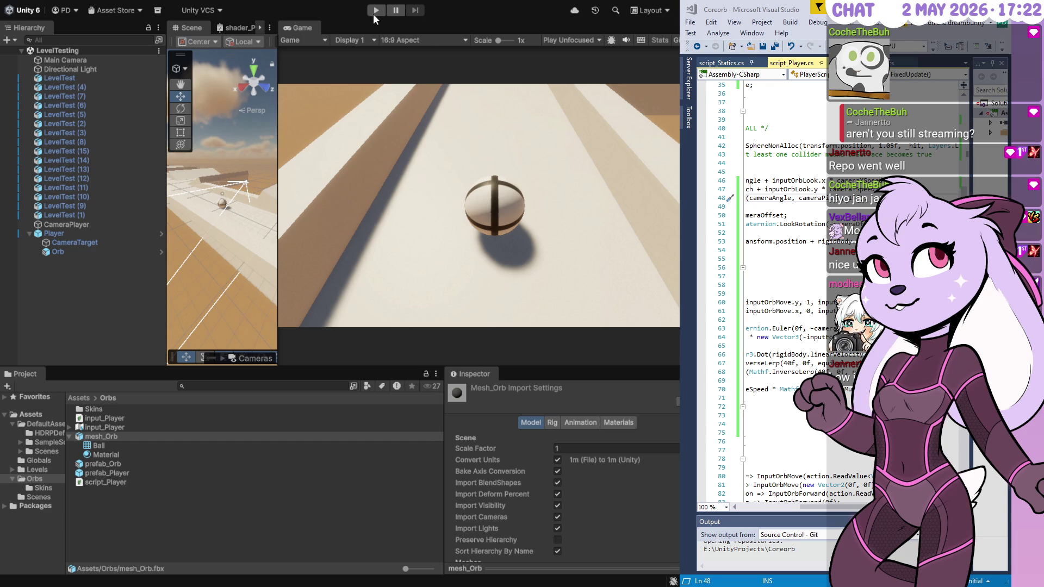
- Enter Play mode and roll the orb along the white track, past walls, over ledges and jumps
left_click(376, 10)
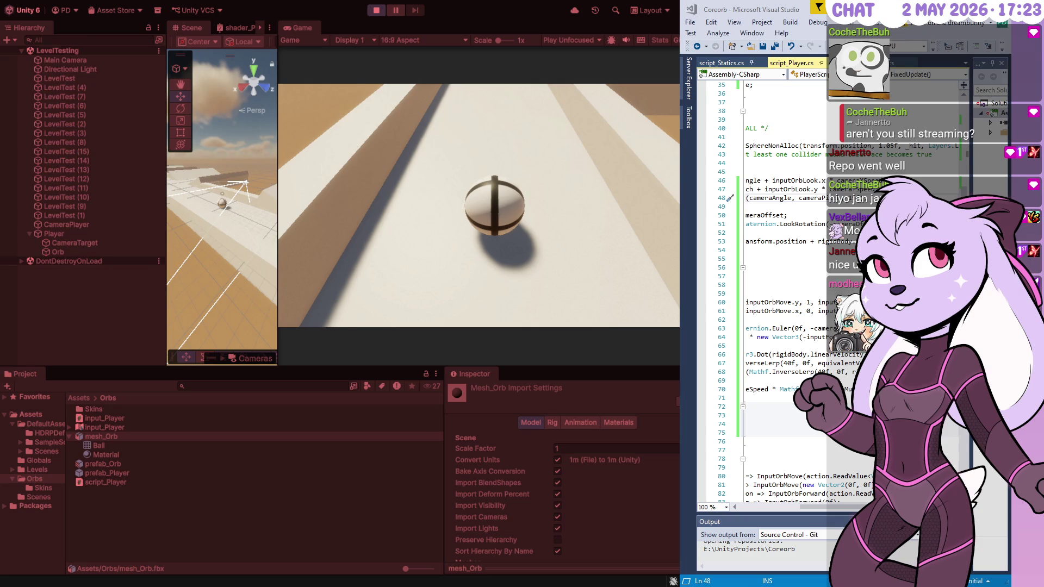
key("w")
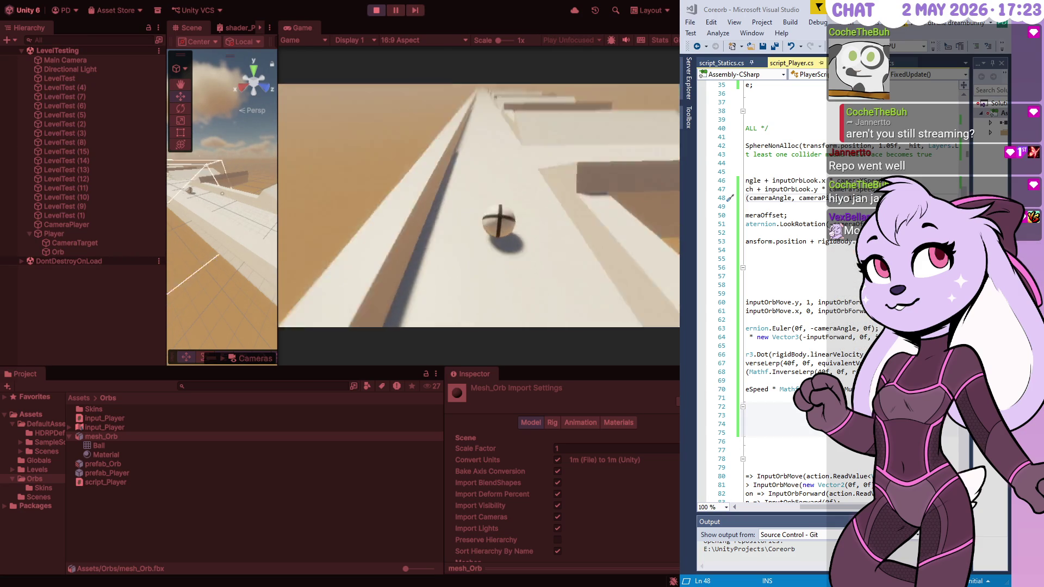
key("w")
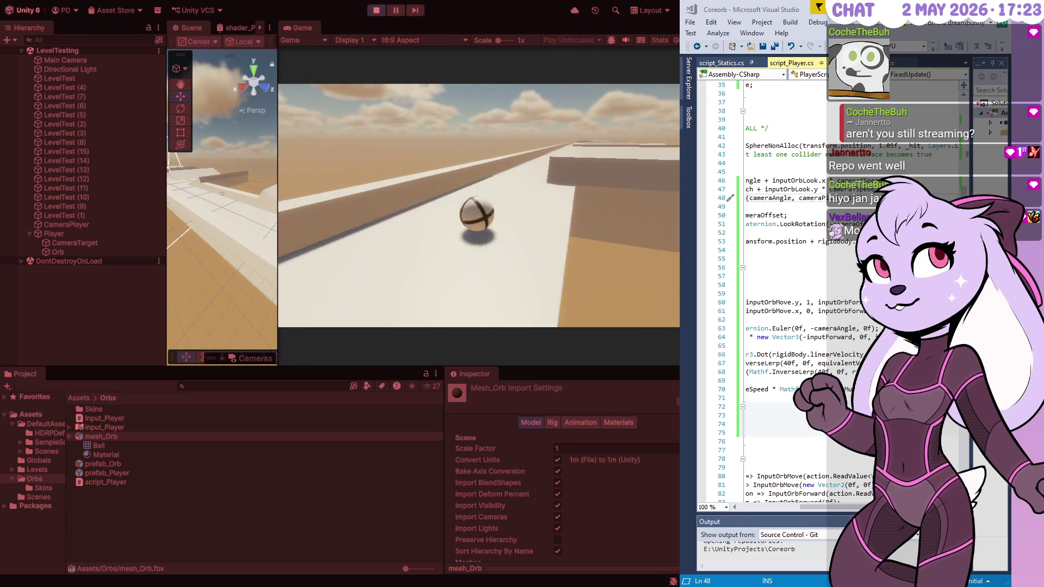
key("w")
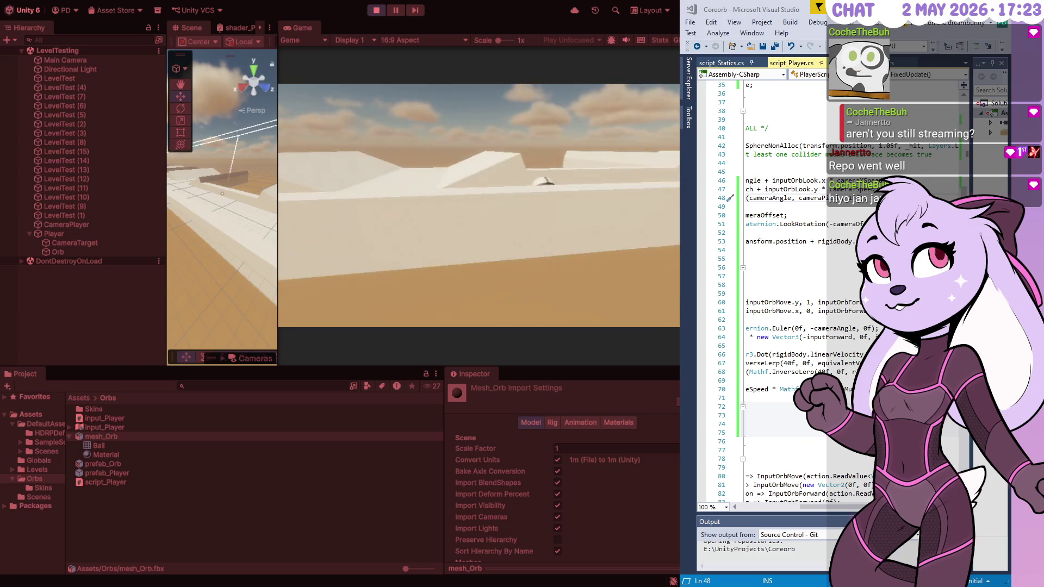
key("w")
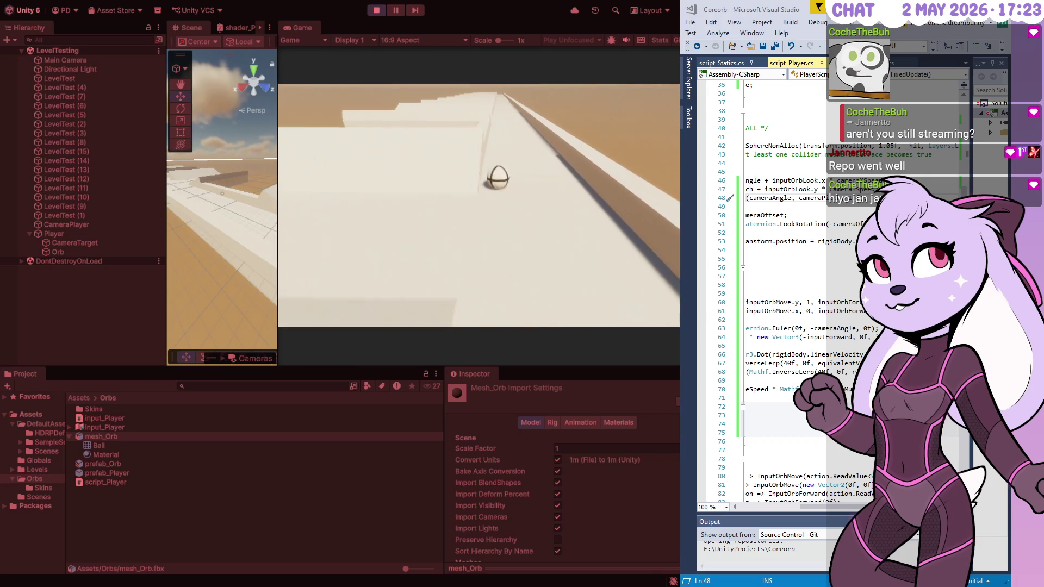
key("w")
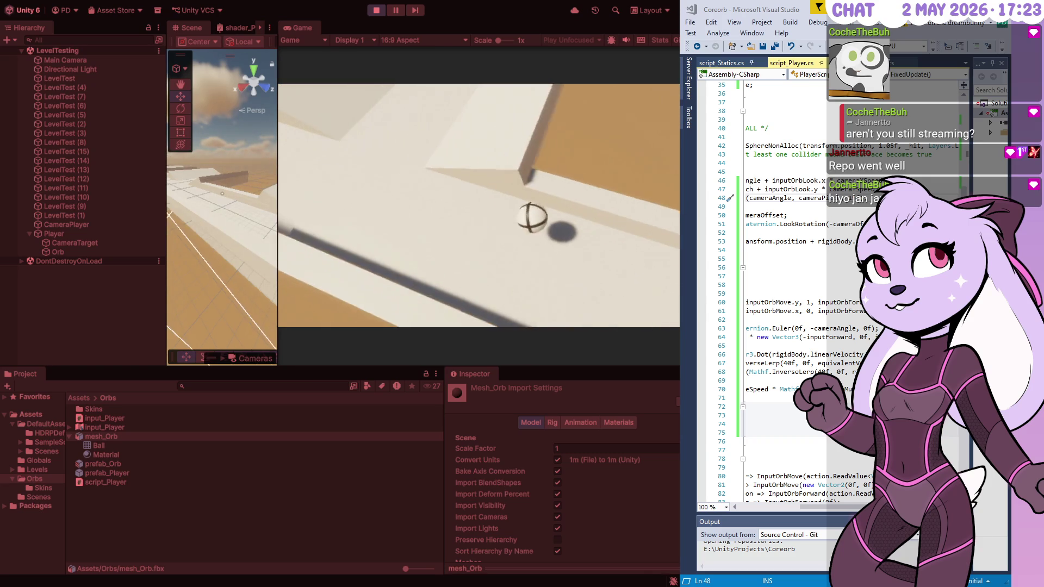
key("w")
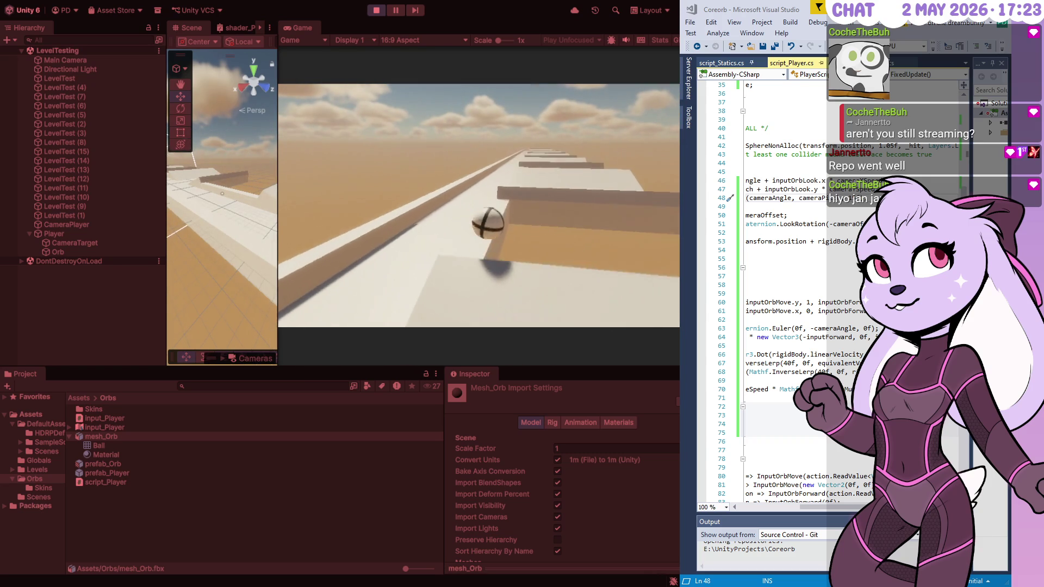
key("w")
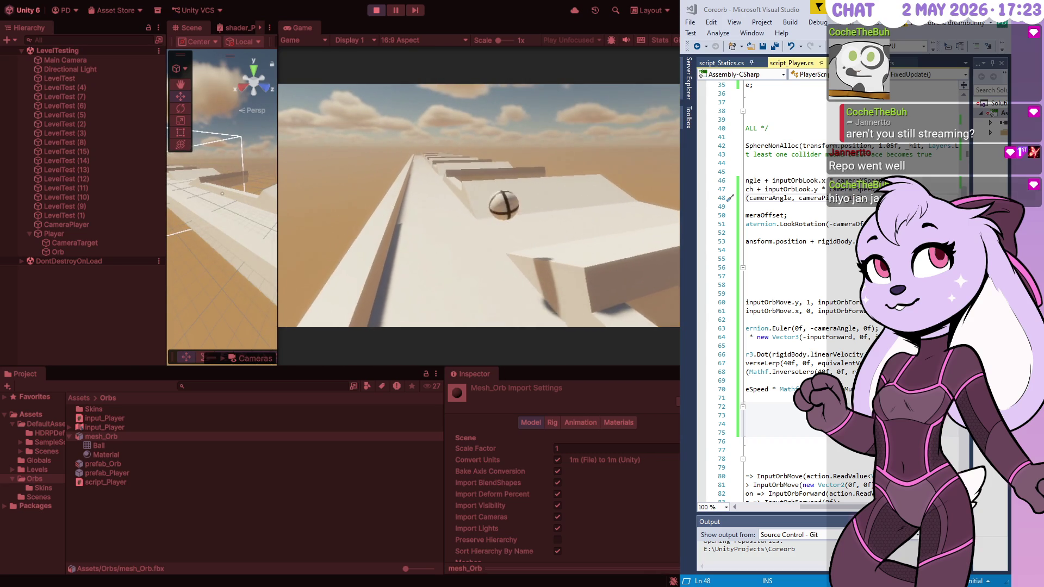
key("w")
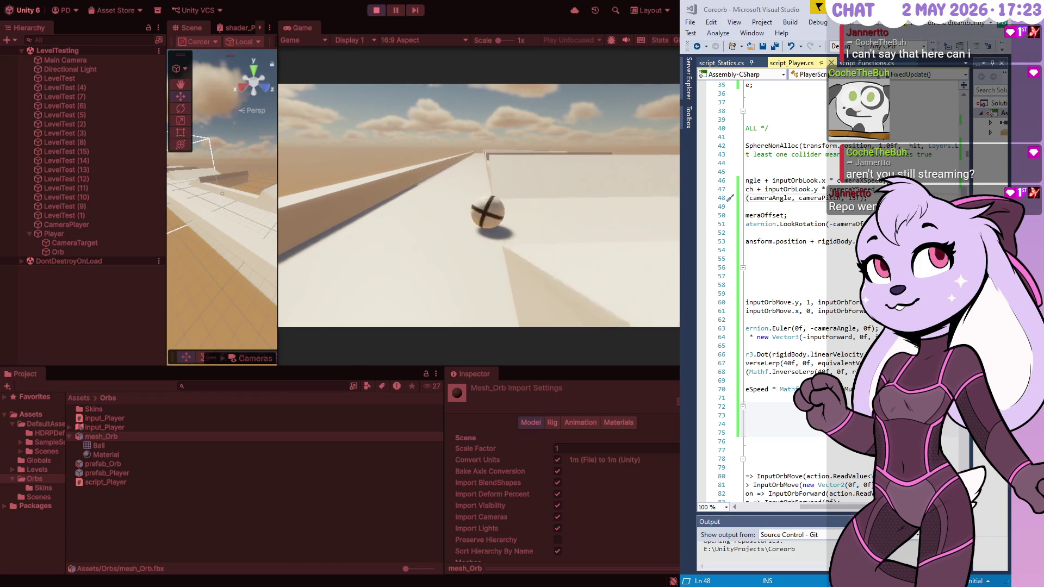
key("w")
key("w")
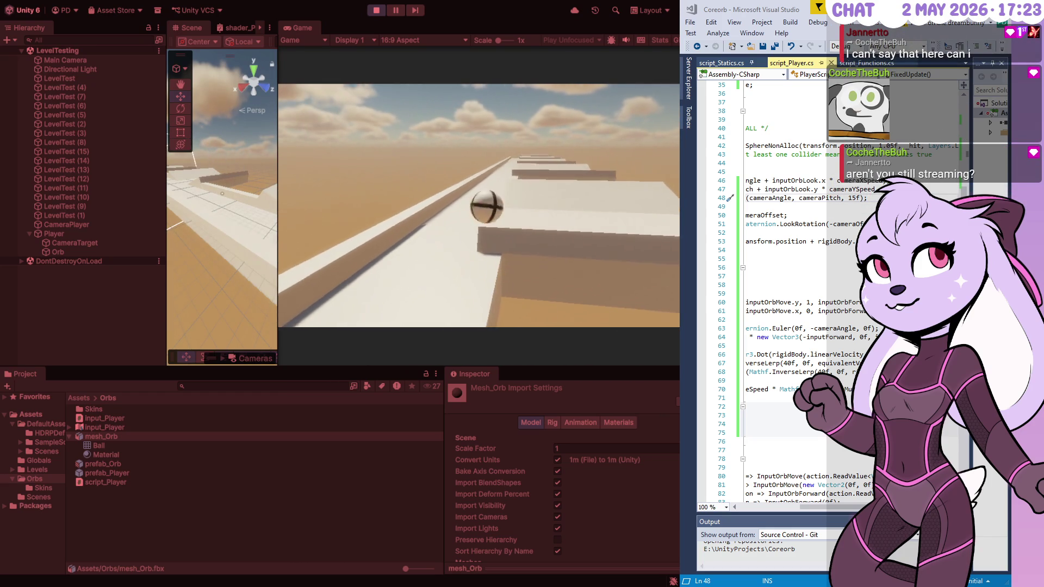
key("w")
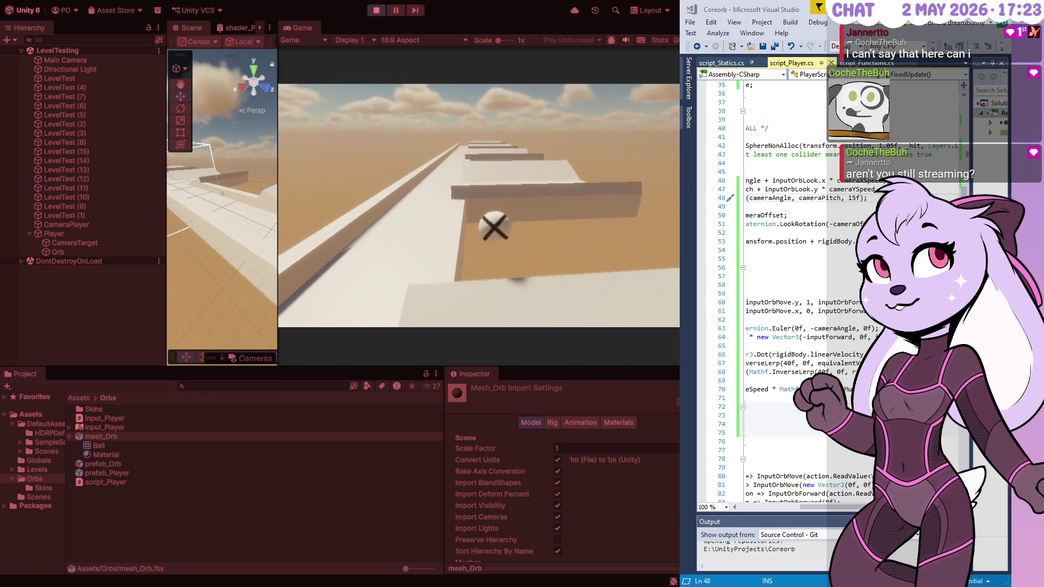
key("w")
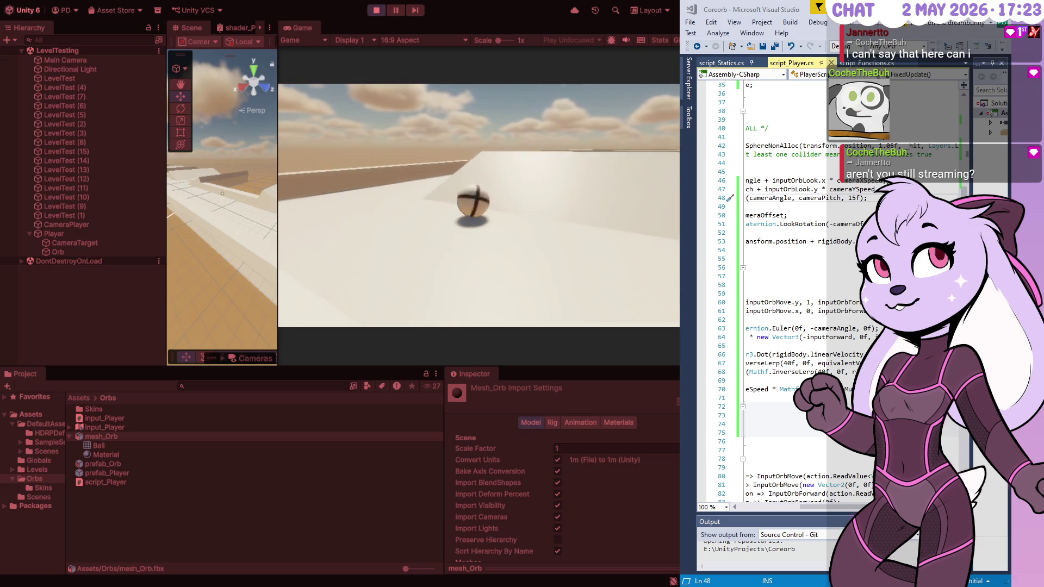
key("w")
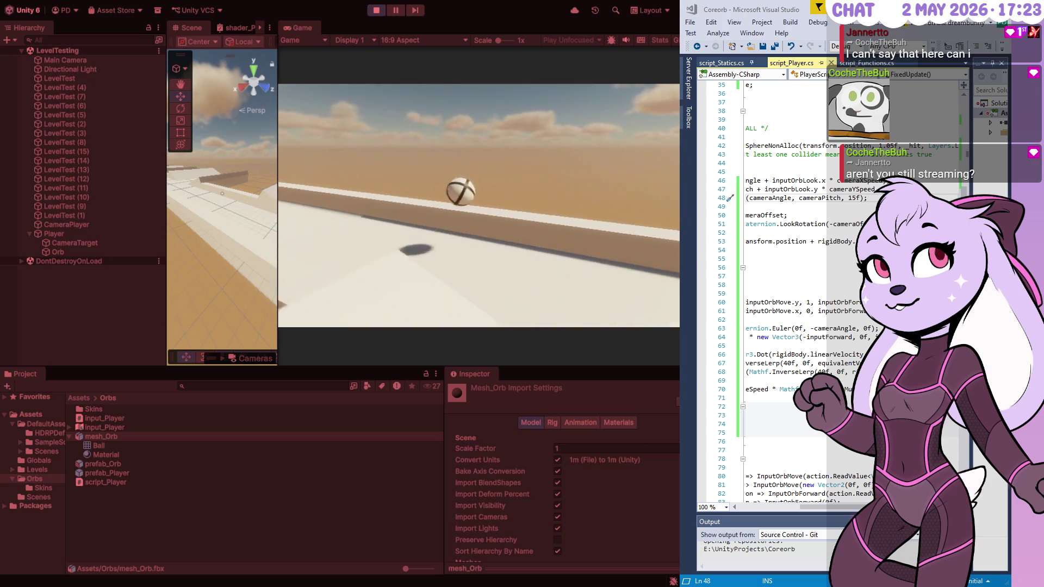
key("w")
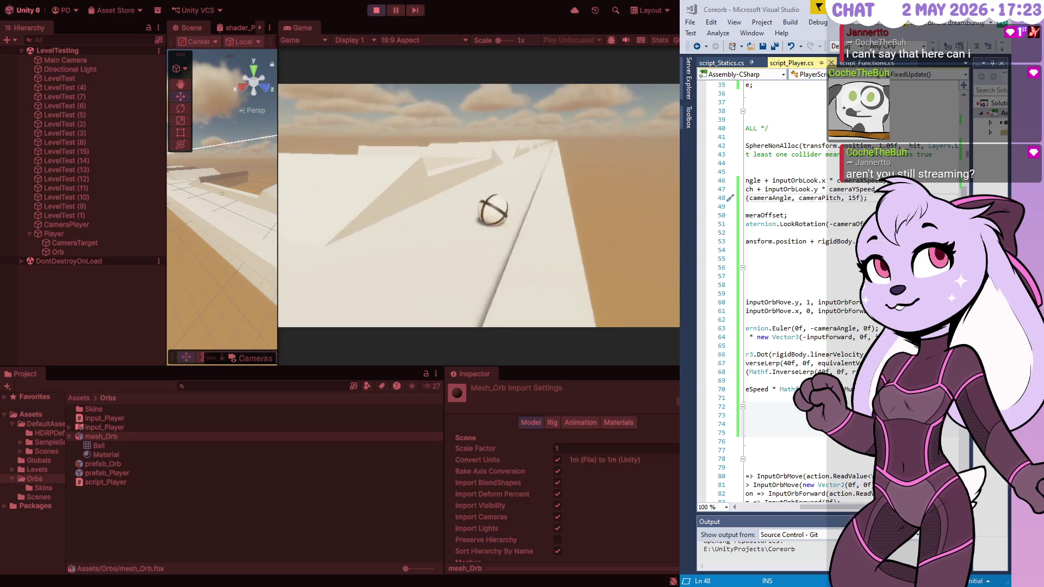
key("w")
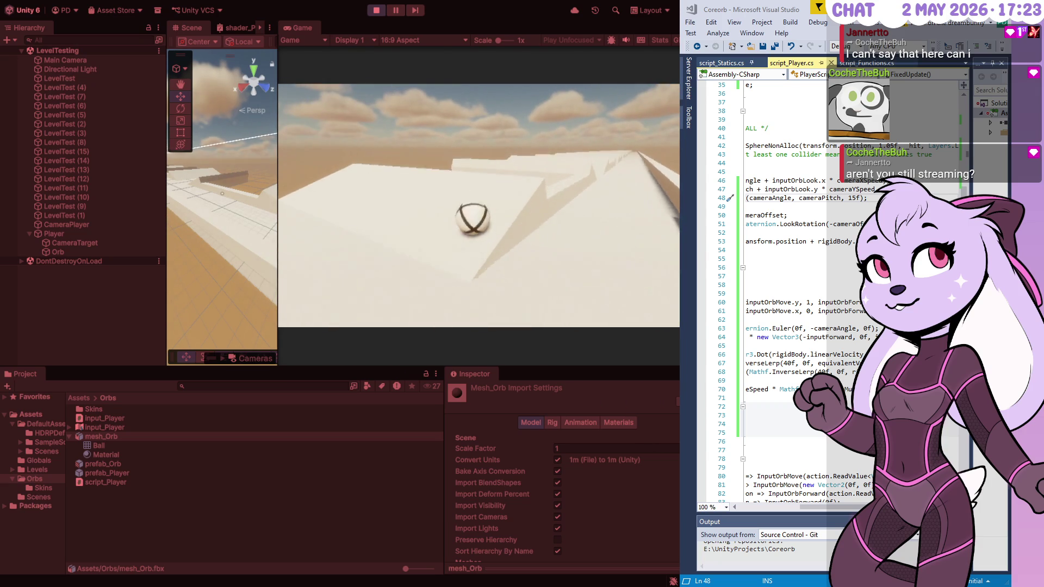
key("w")
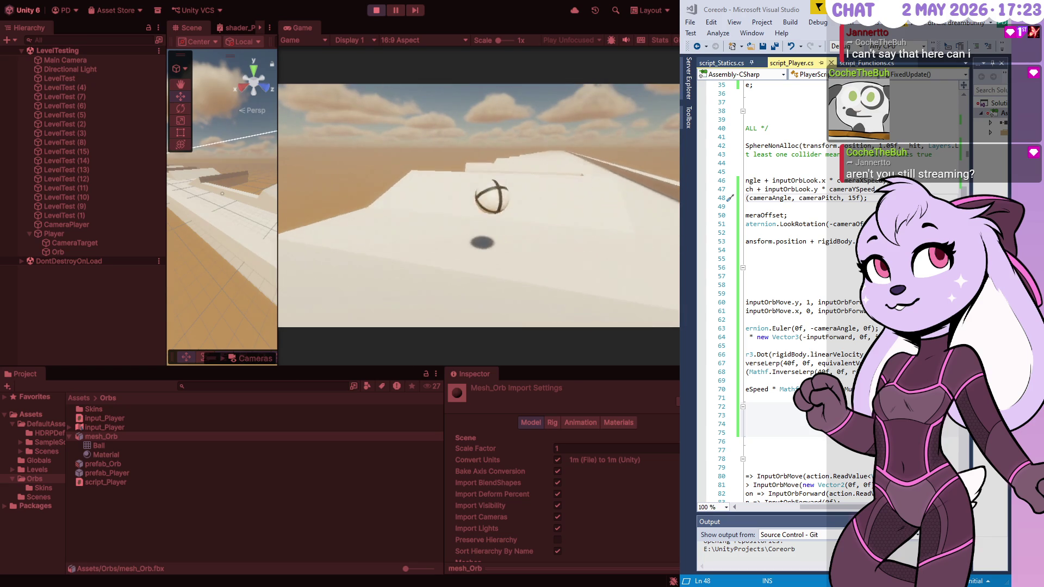
key("w")
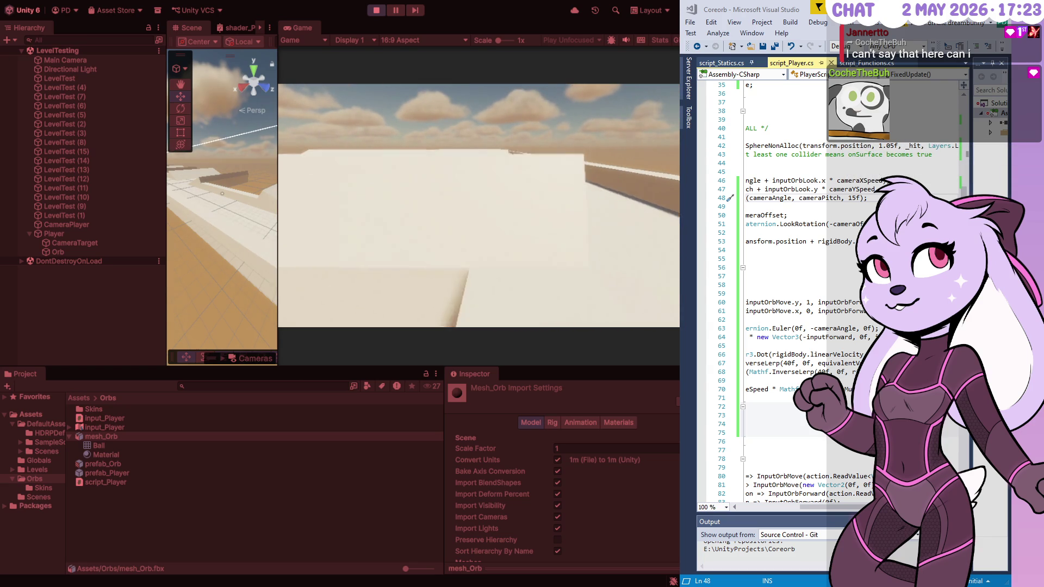
key("w")
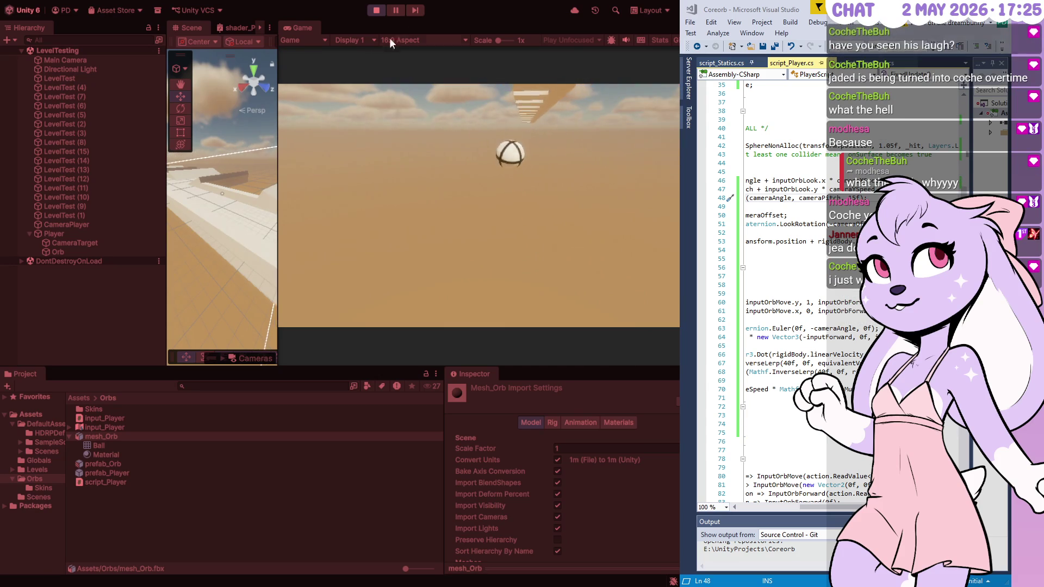
- Stop the test run and return to edit mode
left_click(376, 11)
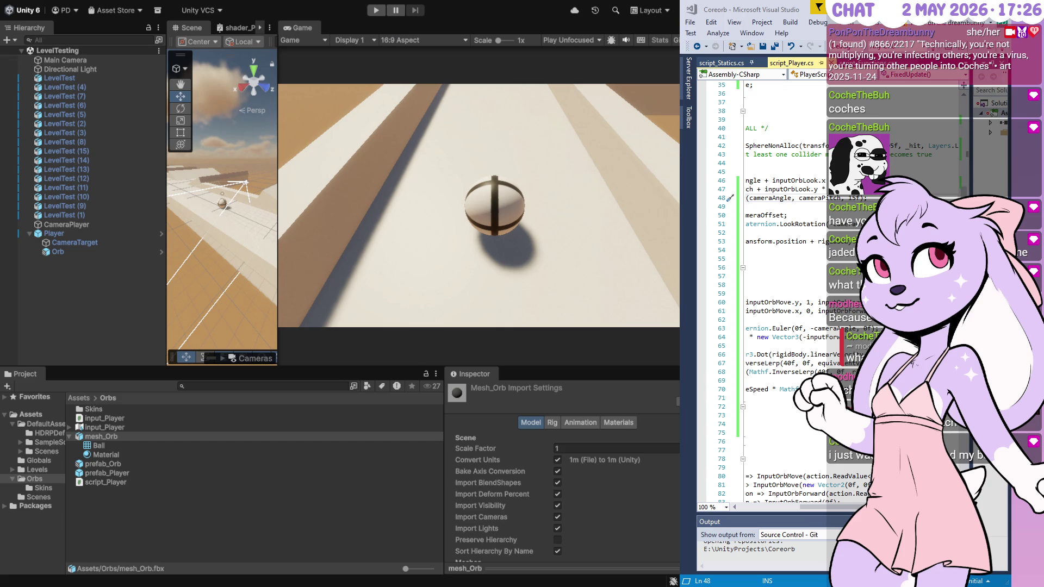
- Widen the Visual Studio code editor so the player script shows in full
left_click_drag(680, 294, 478, 294)
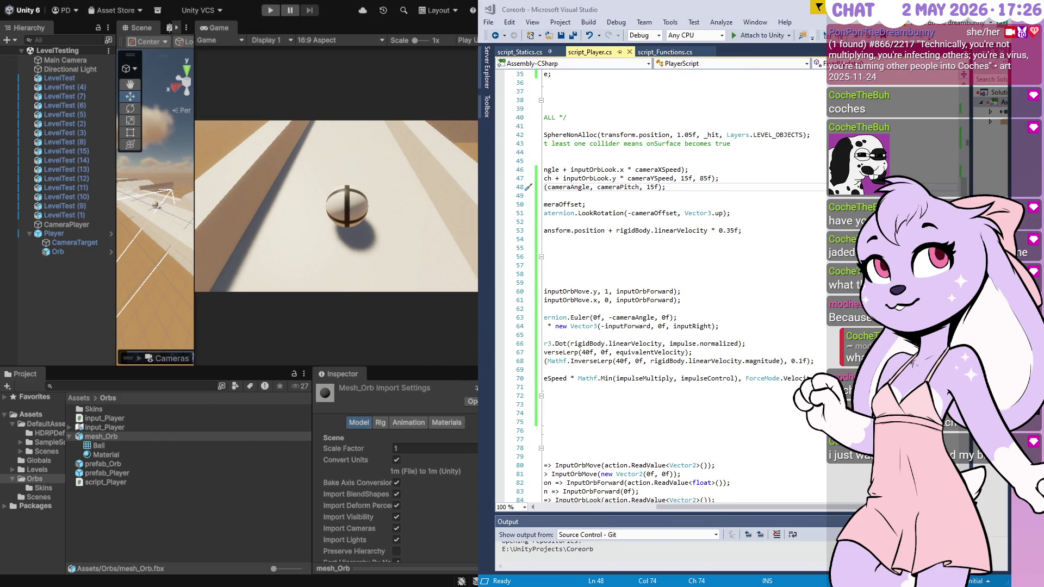
- Scroll through script_Player.cs and select the FaceForward performed binding on line 86
scroll(679, 288, "left", 5)
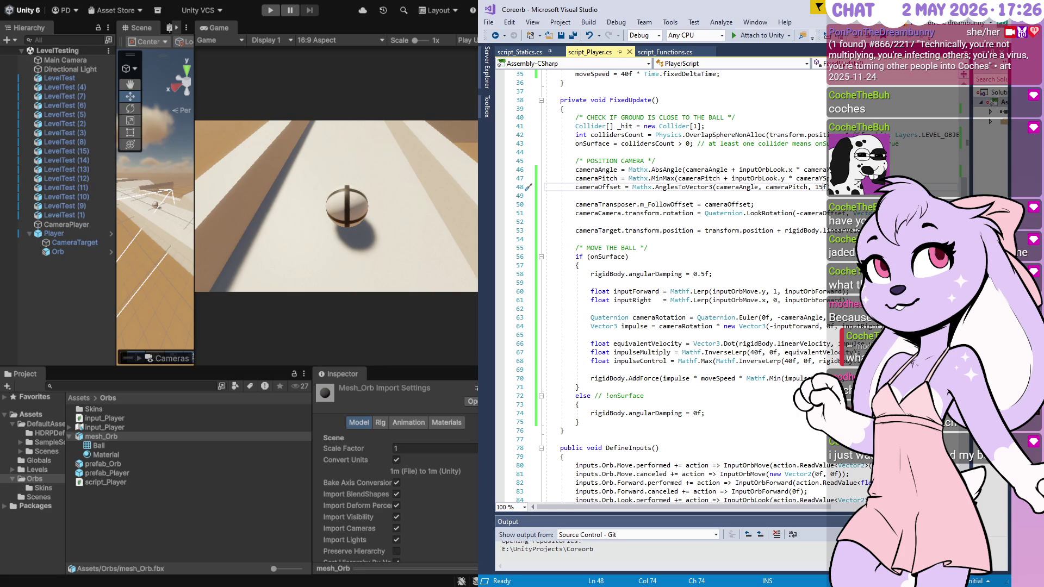
scroll(663, 288, "down", 9)
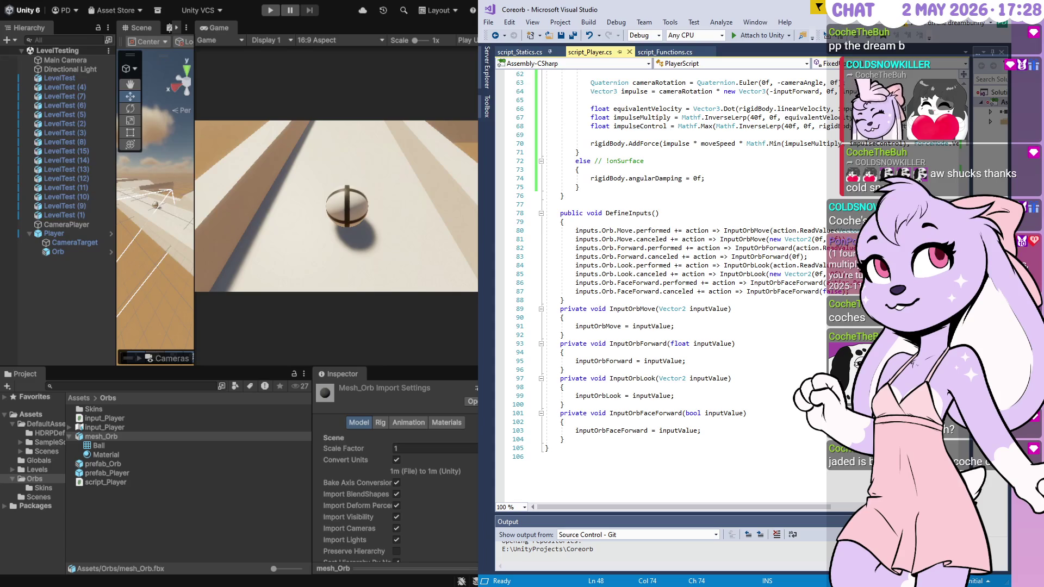
left_click_drag(575, 283, 854, 283)
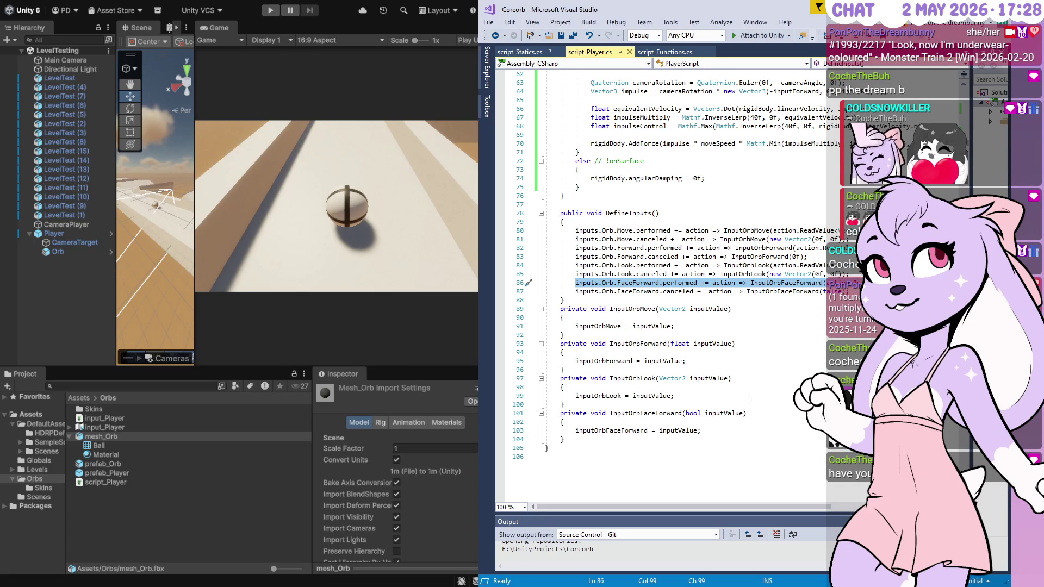
- Select the FaceForward binding lines and inspect the Input_Player asset in the Project window
mouse_move(545, 300)
left_mouse_down()
mouse_move(617, 283)
mouse_move(545, 283)
left_mouse_up()
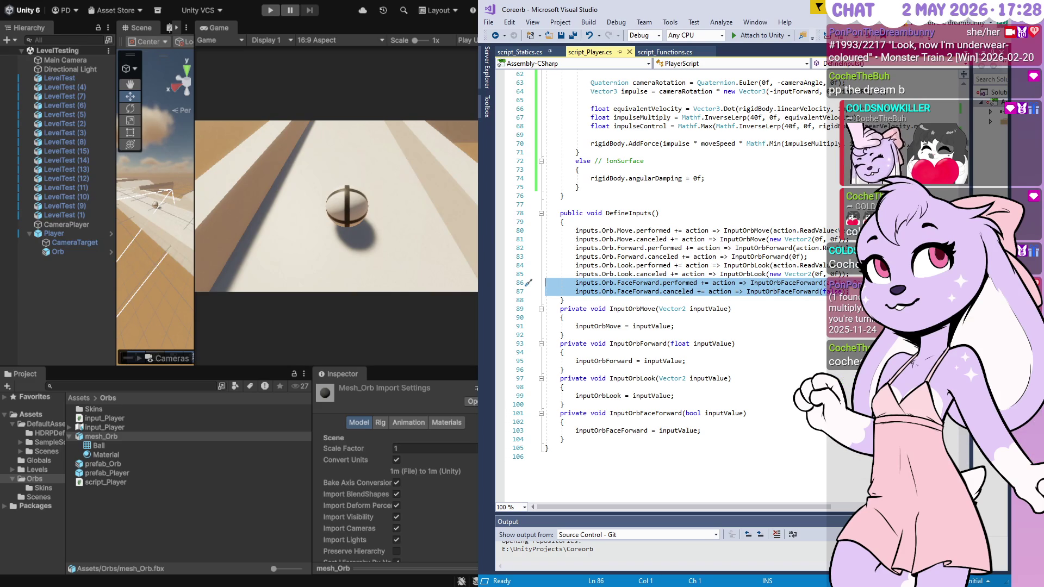
left_click(123, 427)
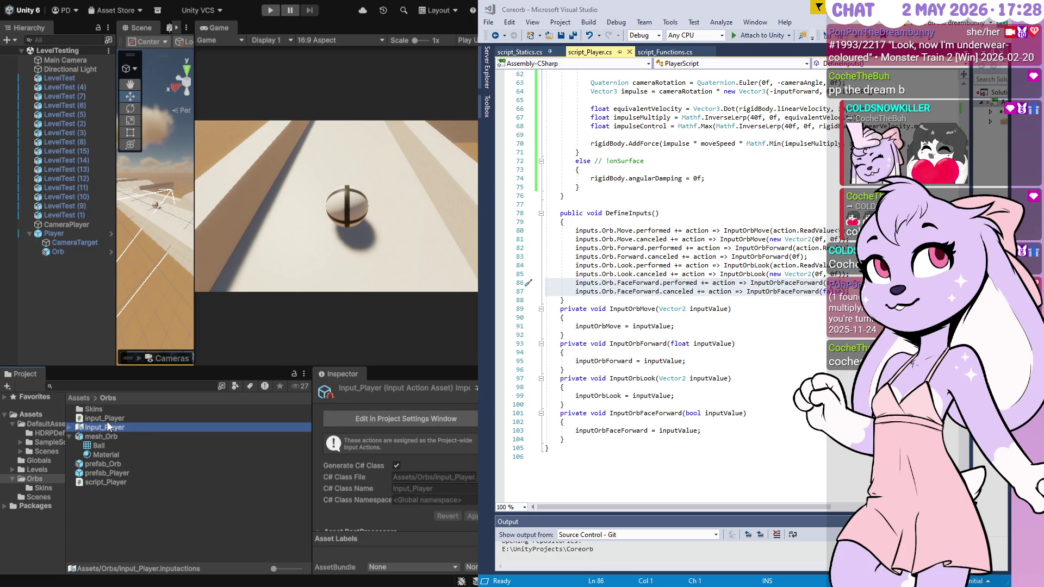
left_click(114, 418)
left_click(113, 427)
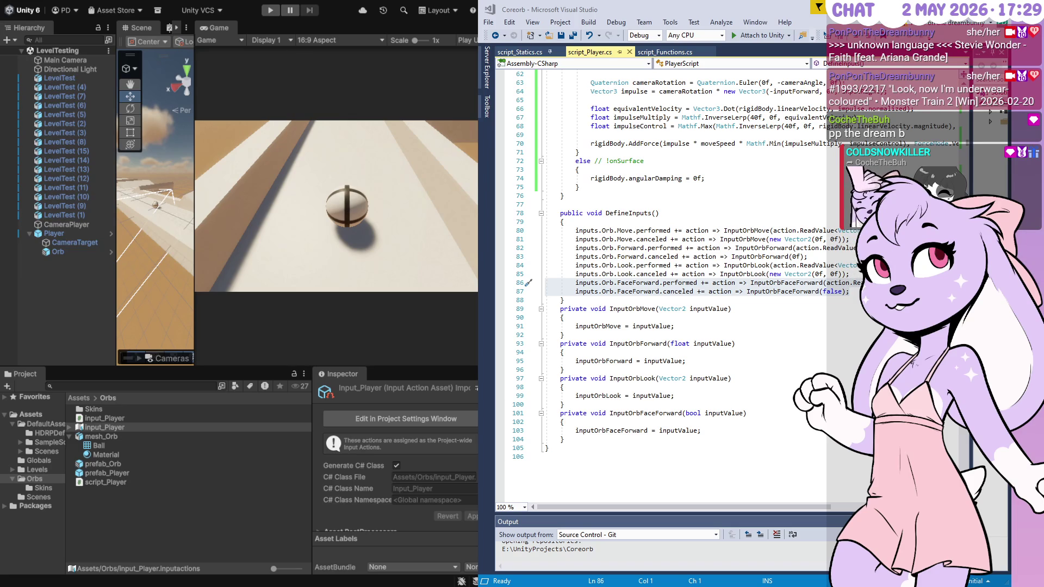
- Reselect the two FaceForward binding lines and open the Input_Player actions for editing
left_click_drag(849, 292, 849, 275)
left_click(239, 389)
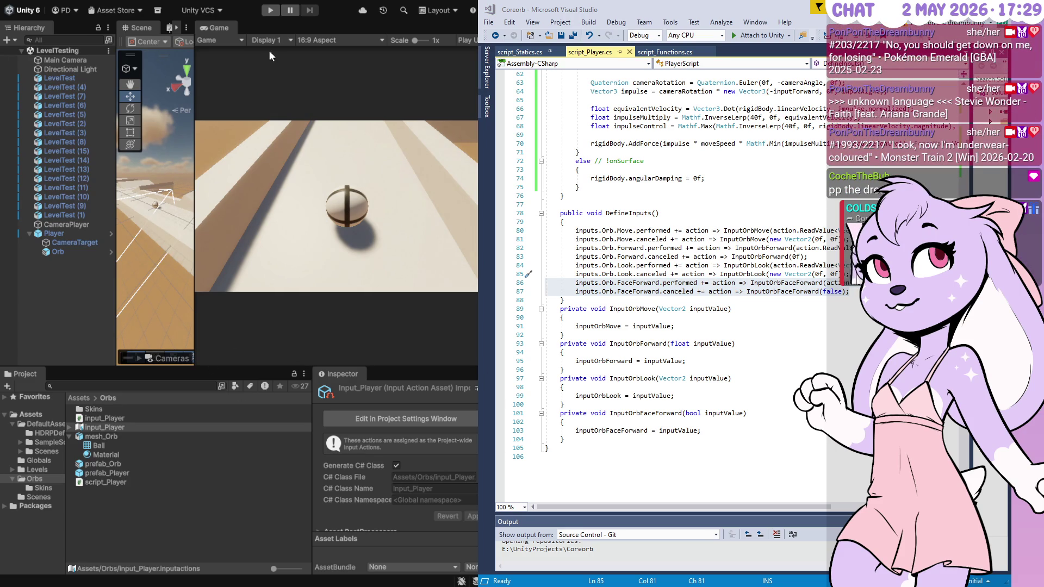
left_click(334, 178)
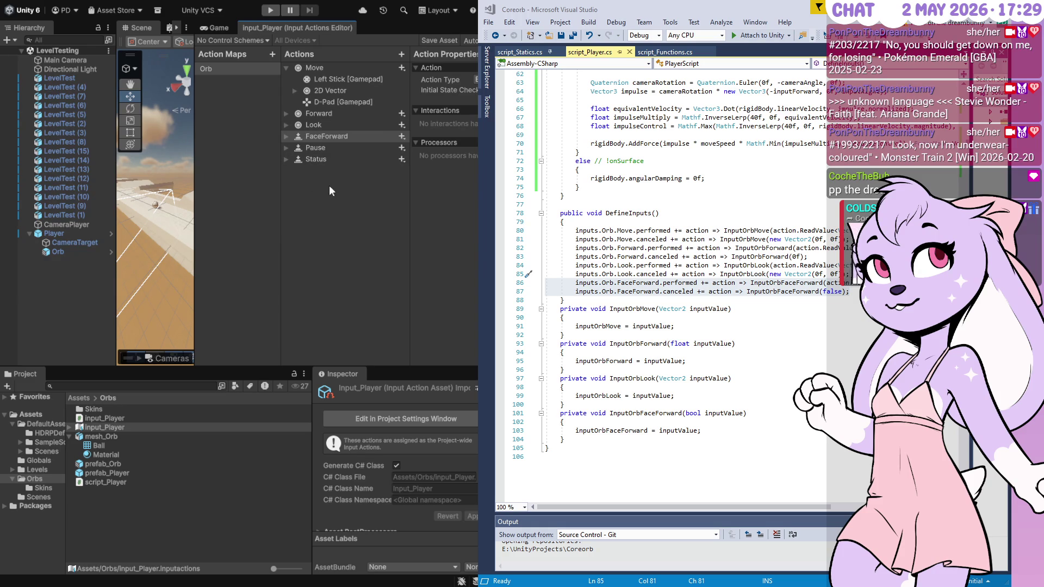
- Add two Orb map actions named Zoomin and ZoomOut
left_click(401, 54)
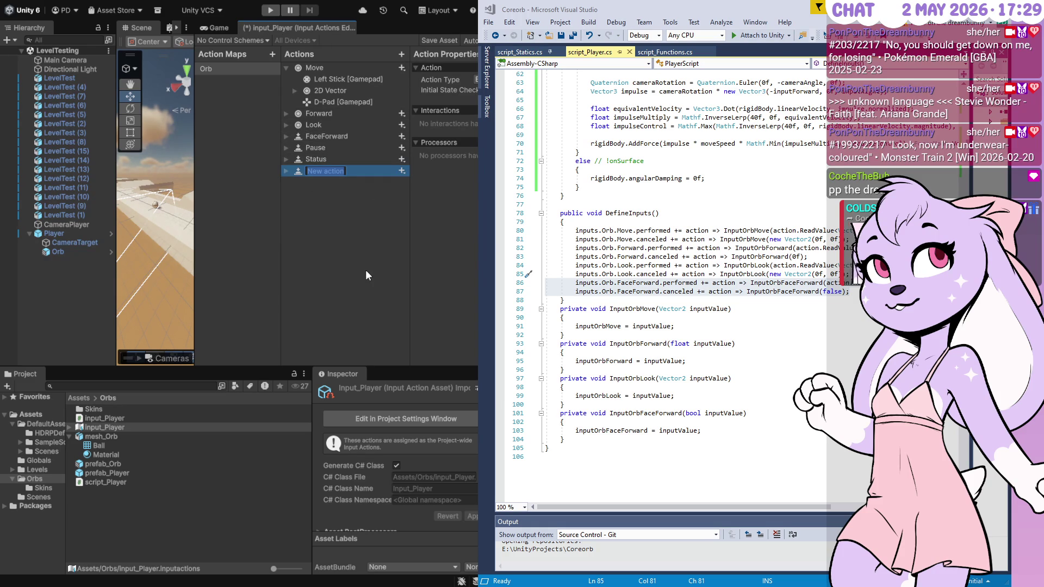
type("Zoomin")
key("Return")
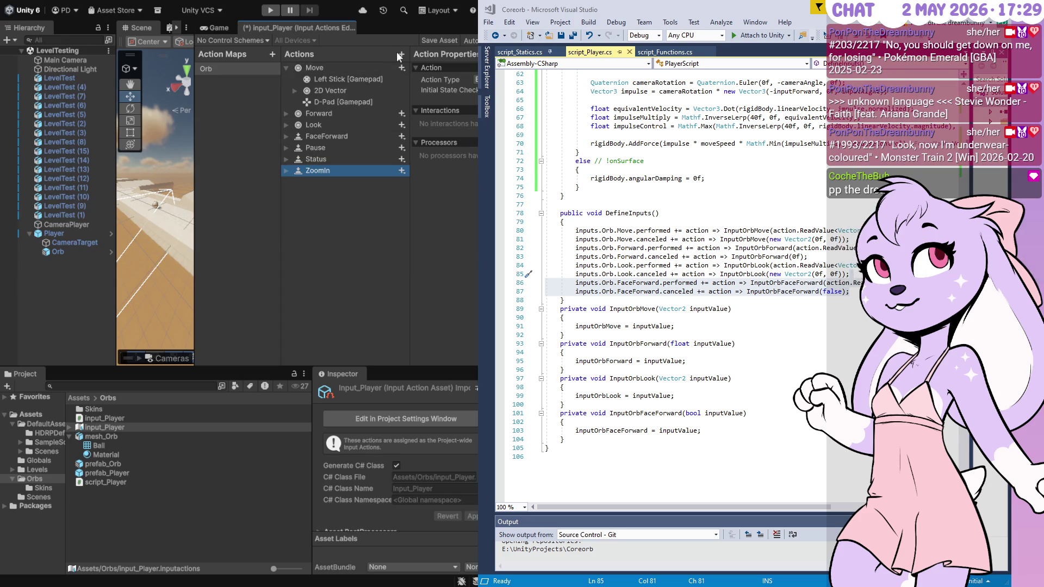
left_click(399, 53)
type("ZoomOut")
key("Return")
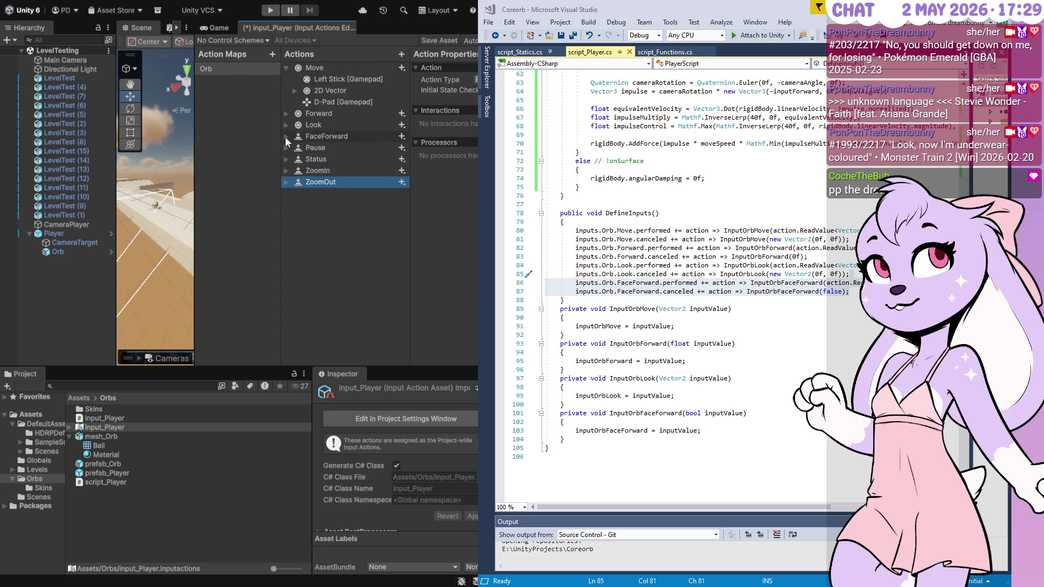
- Expand and select FaceForward to view its bindings, and widen the Unity editor
left_click(286, 135)
left_click(348, 136)
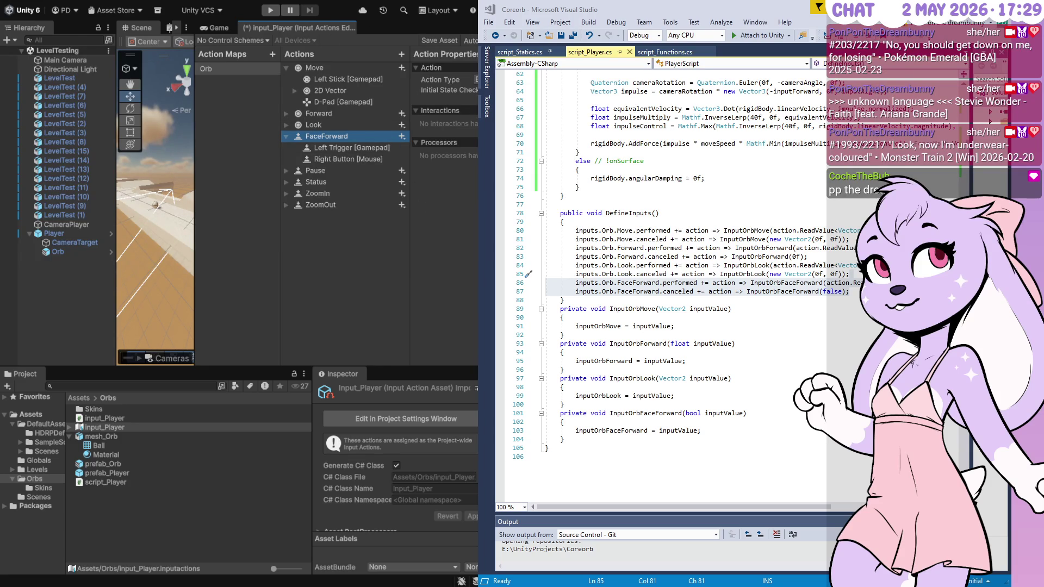
left_click_drag(478, 145, 635, 144)
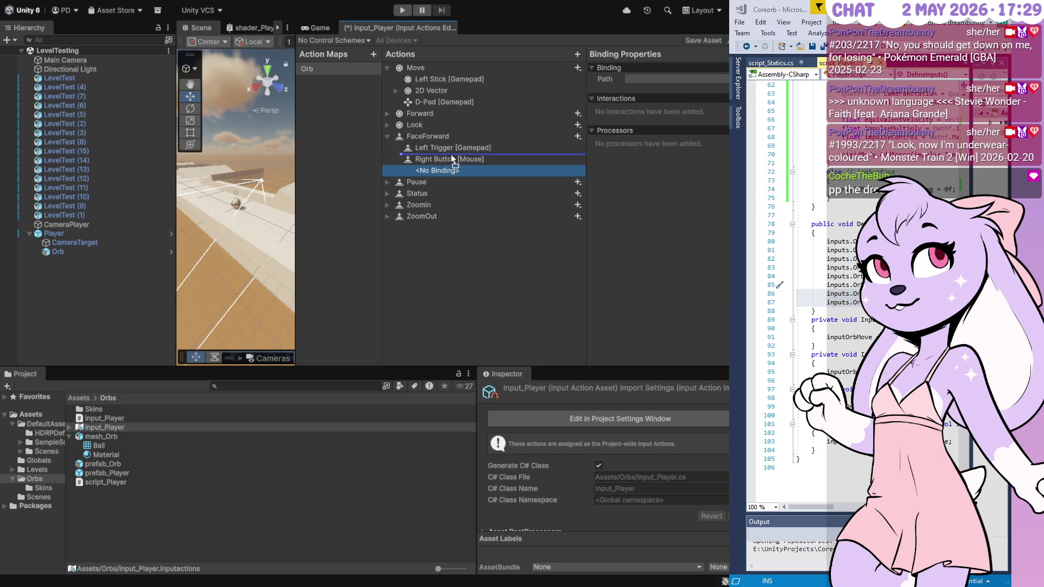
- Set FaceForward's empty binding path to Right Button [Mouse]
mouse_move(441, 160)
left_mouse_down()
mouse_move(448, 172)
mouse_move(448, 155)
mouse_move(453, 168)
left_mouse_up()
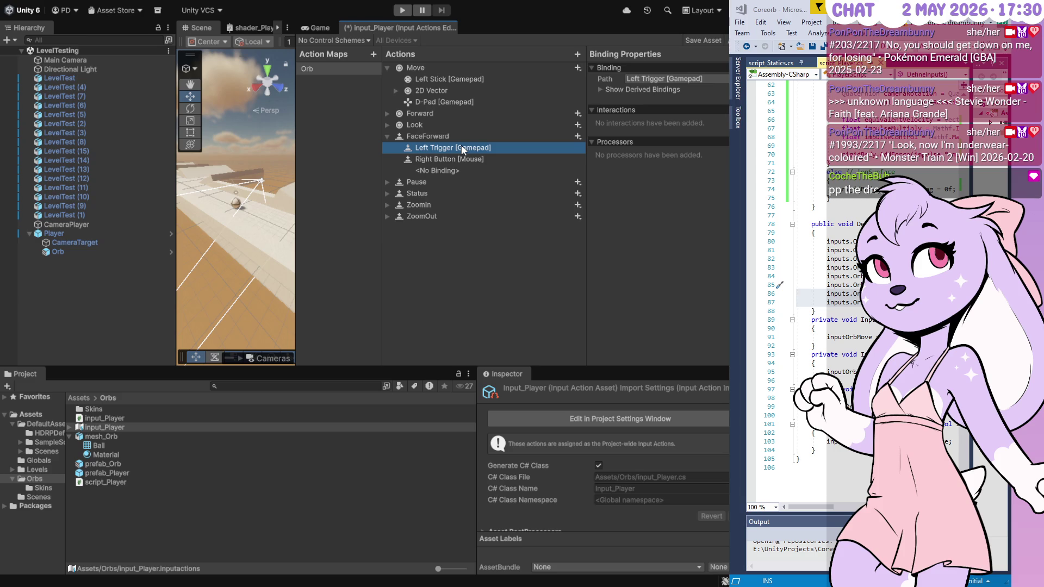
left_click(458, 158)
left_click(461, 171)
left_click(702, 79)
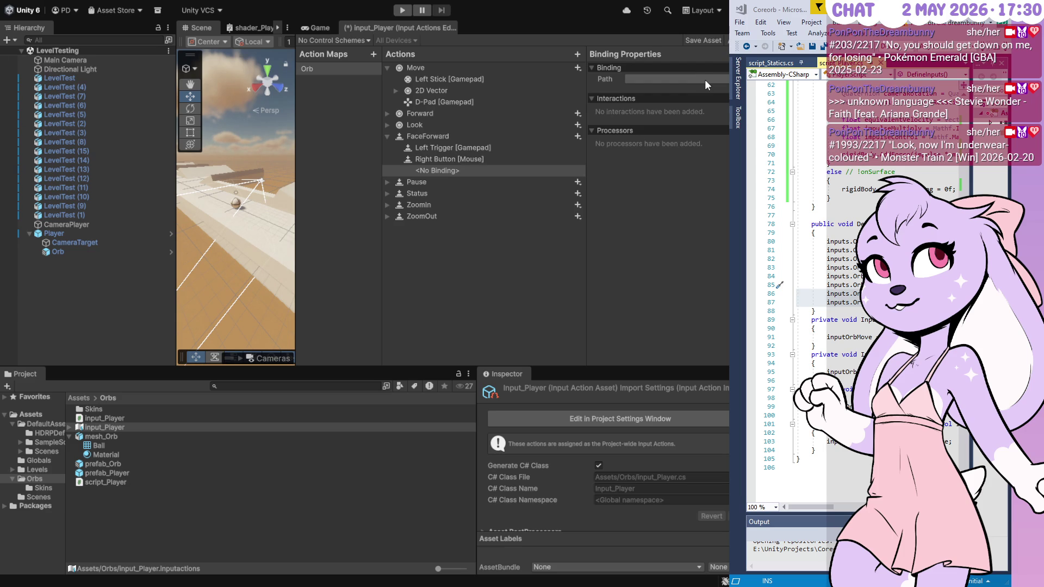
left_click(710, 113)
- Change FaceForward's other binding to Button North [Gamepad], then expand Zoomin and ZoomOut
left_click(672, 79)
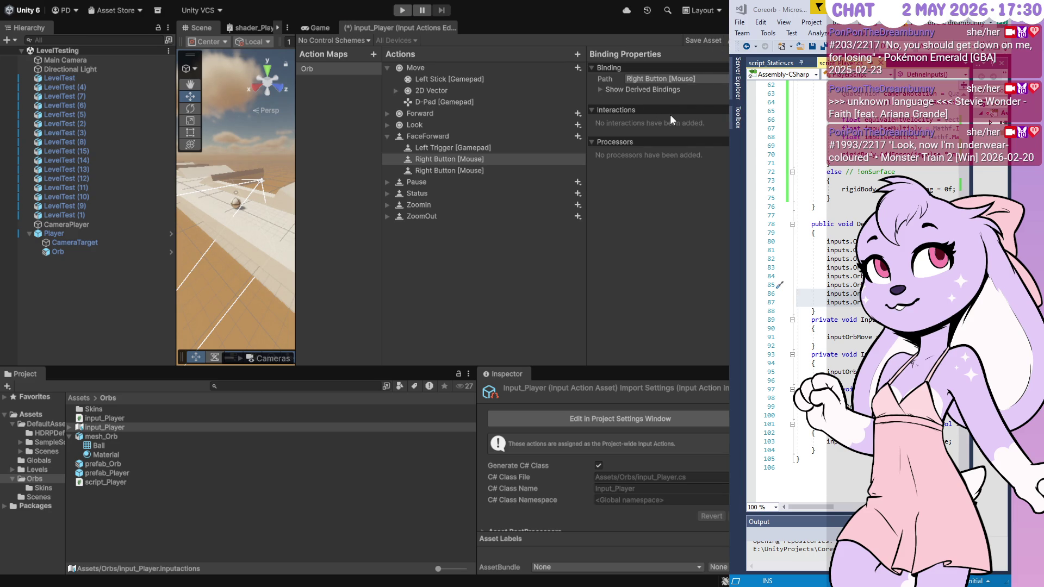
left_click(475, 158)
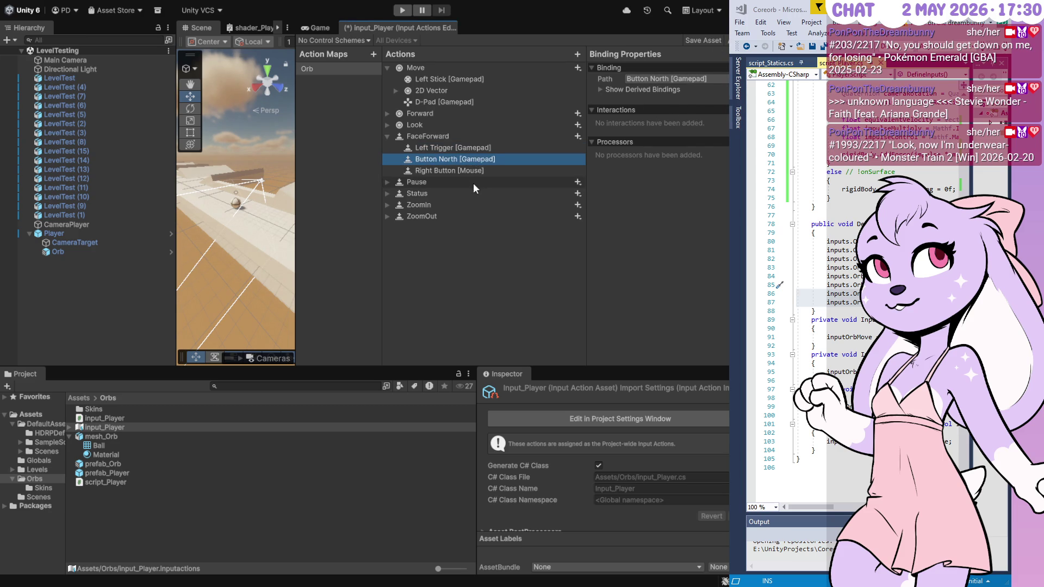
left_click(470, 171)
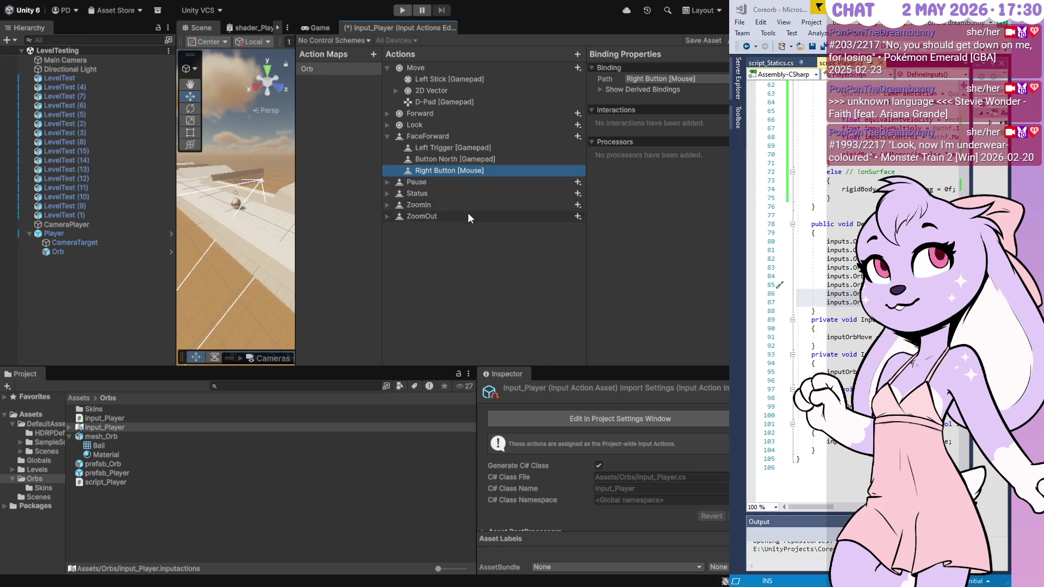
left_click(387, 205)
left_click(387, 228)
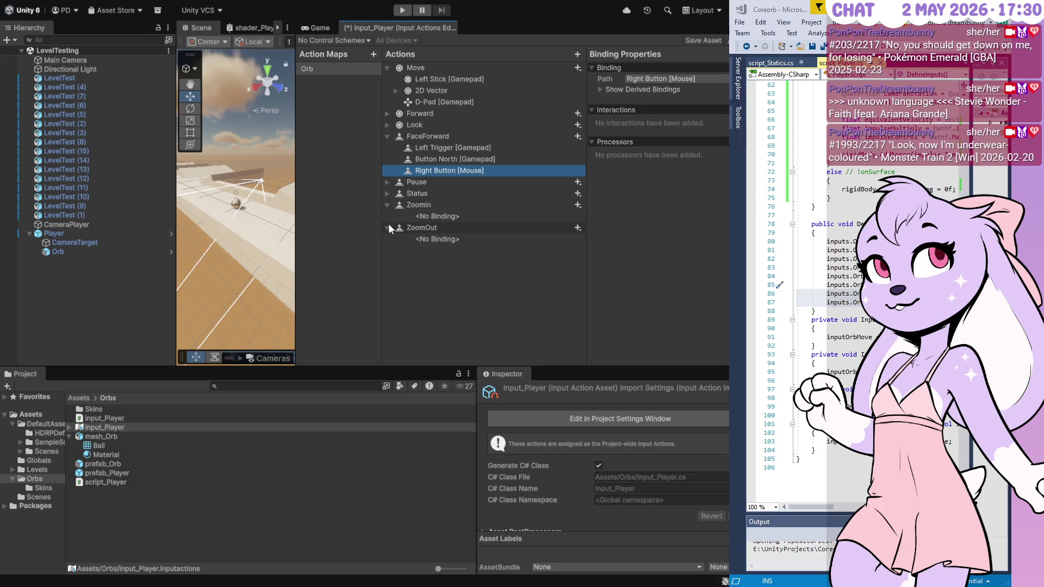
- Add three empty bindings each to the Zoomin and ZoomOut actions
left_click(434, 204)
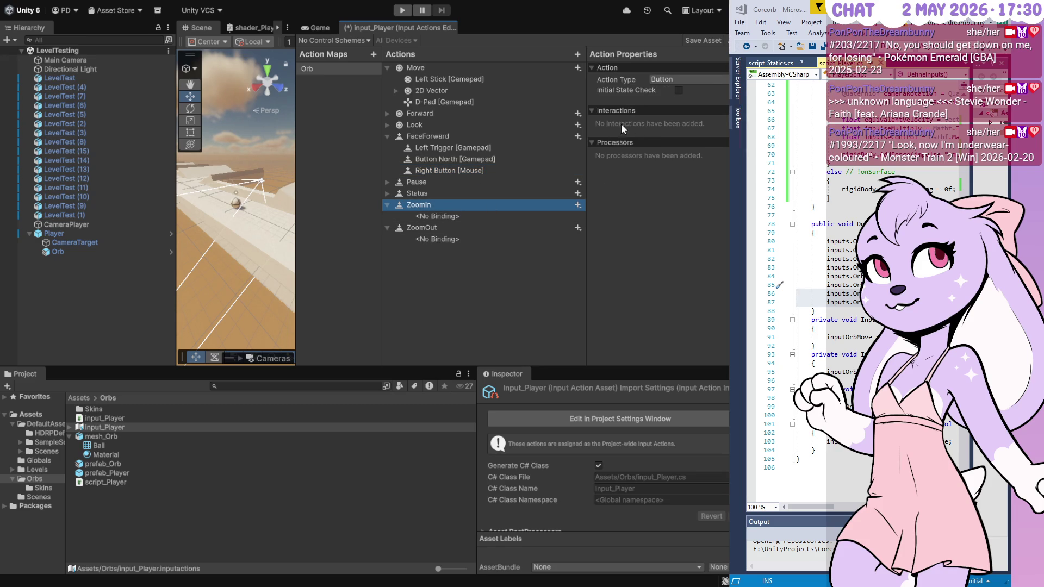
left_click(577, 206)
left_click(600, 209)
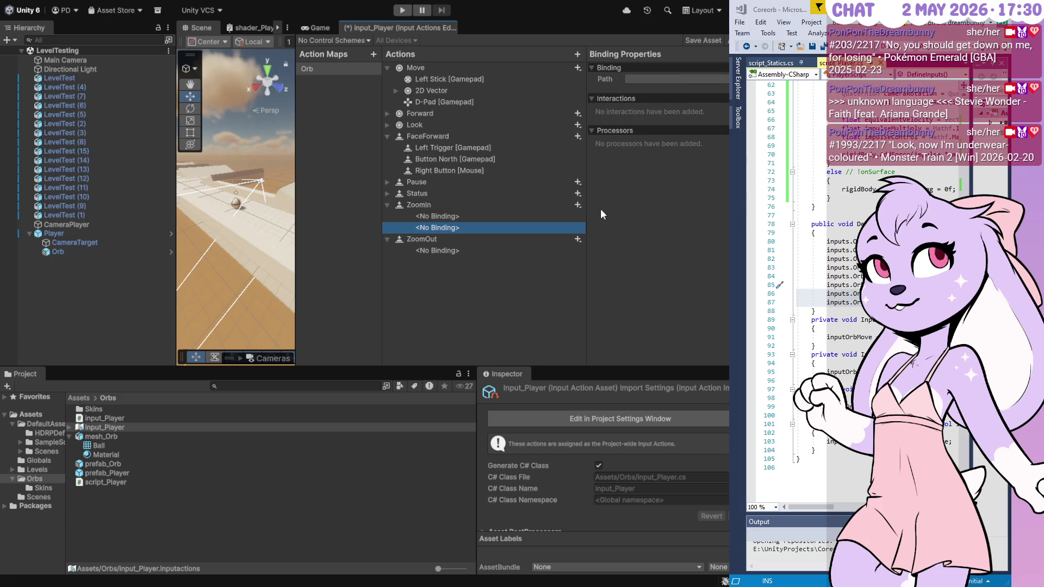
left_click(589, 247)
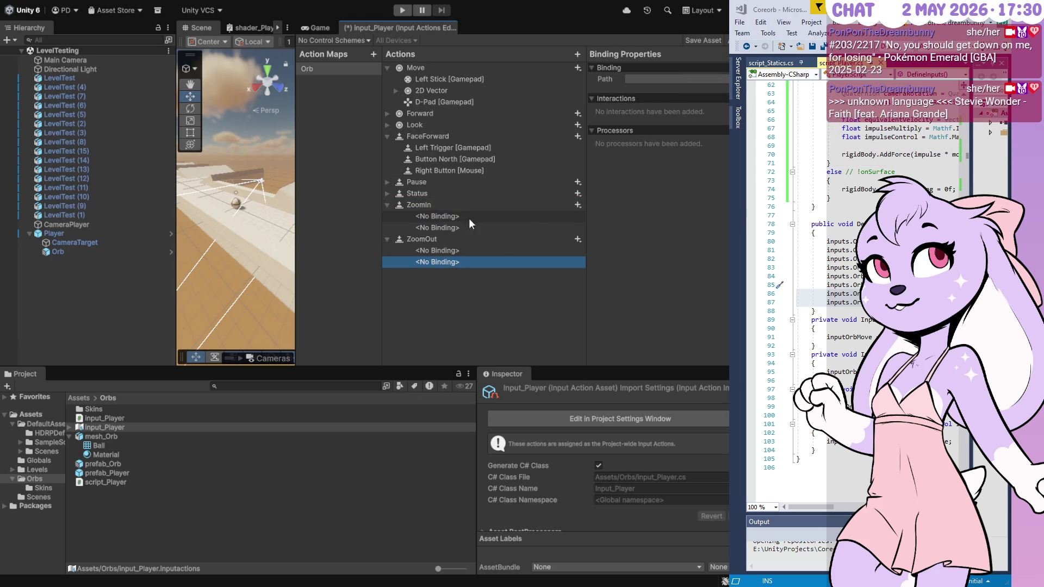
left_click(577, 205)
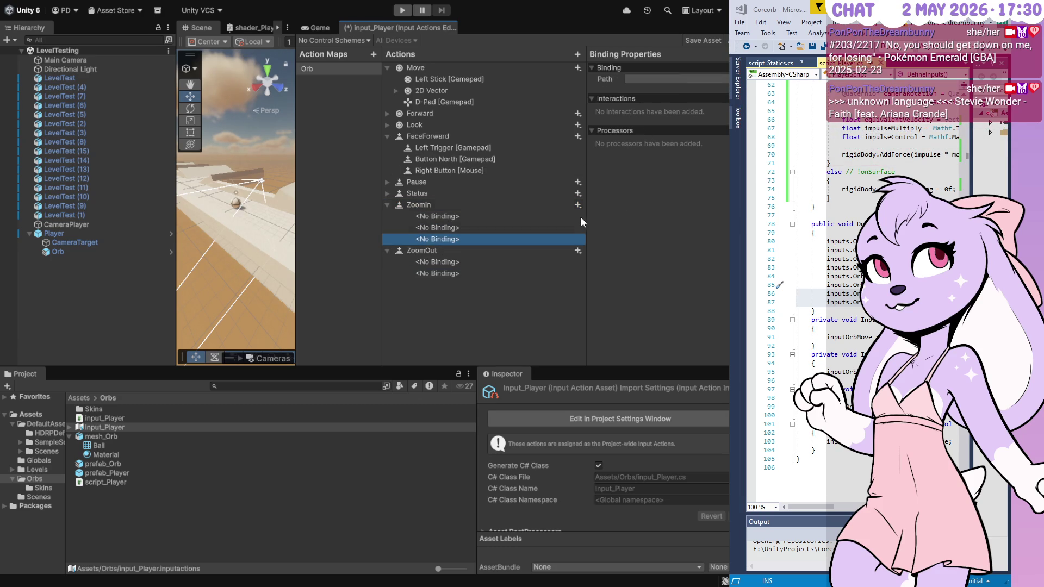
left_click(577, 250)
- Set Zoomin's first two bindings to Left Shoulder [Gamepad] and Button West [Gamepad]
left_click(501, 215)
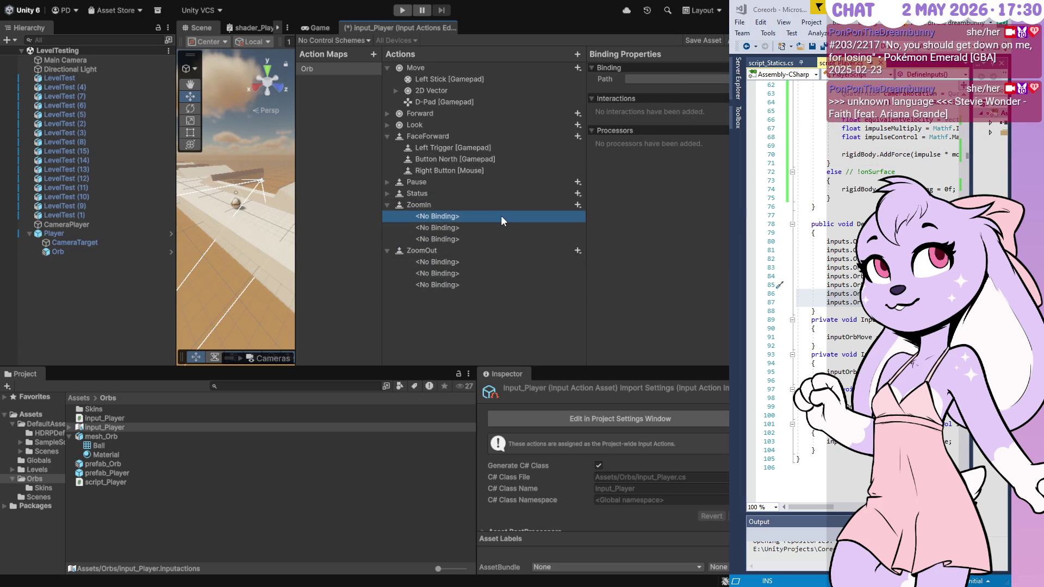
left_click(645, 83)
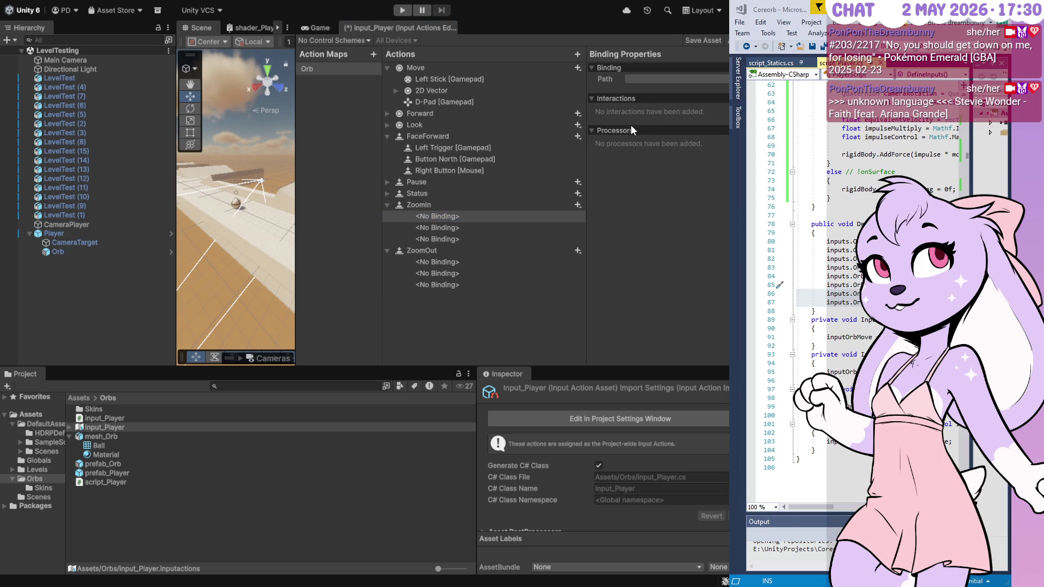
left_click(664, 111)
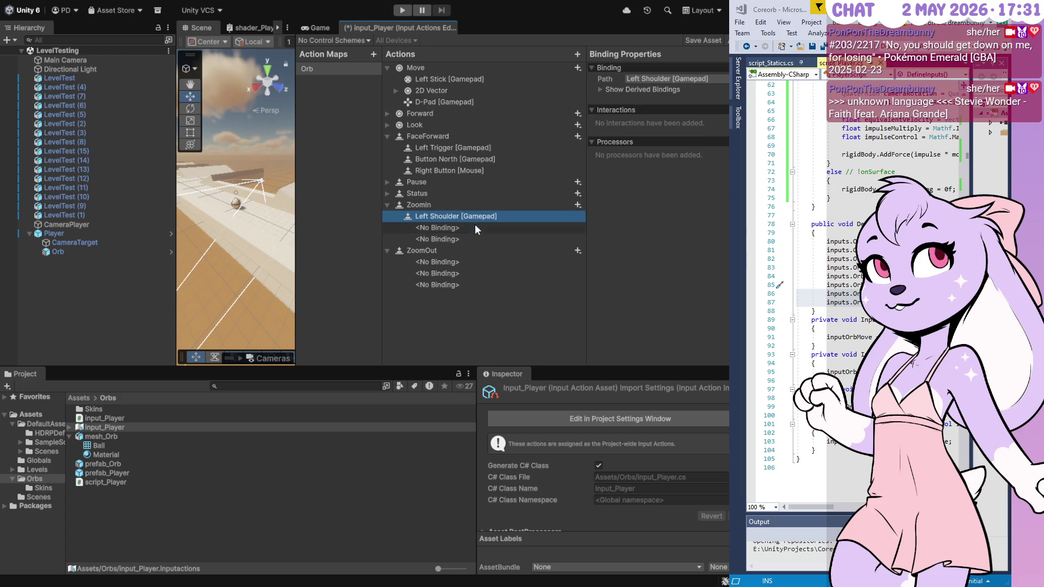
left_click(475, 225)
left_click(654, 79)
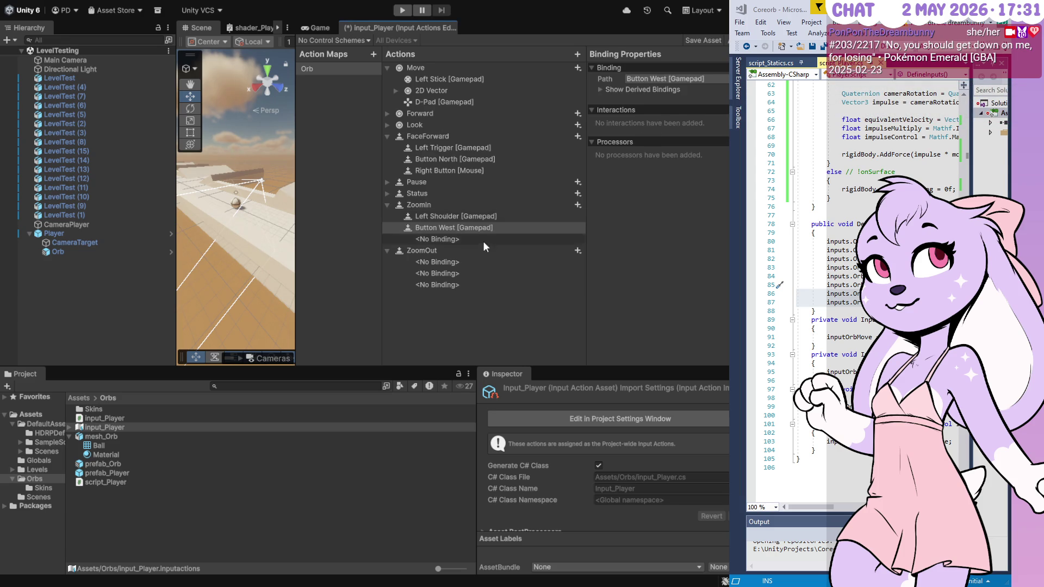
left_click(445, 265)
left_click(459, 240)
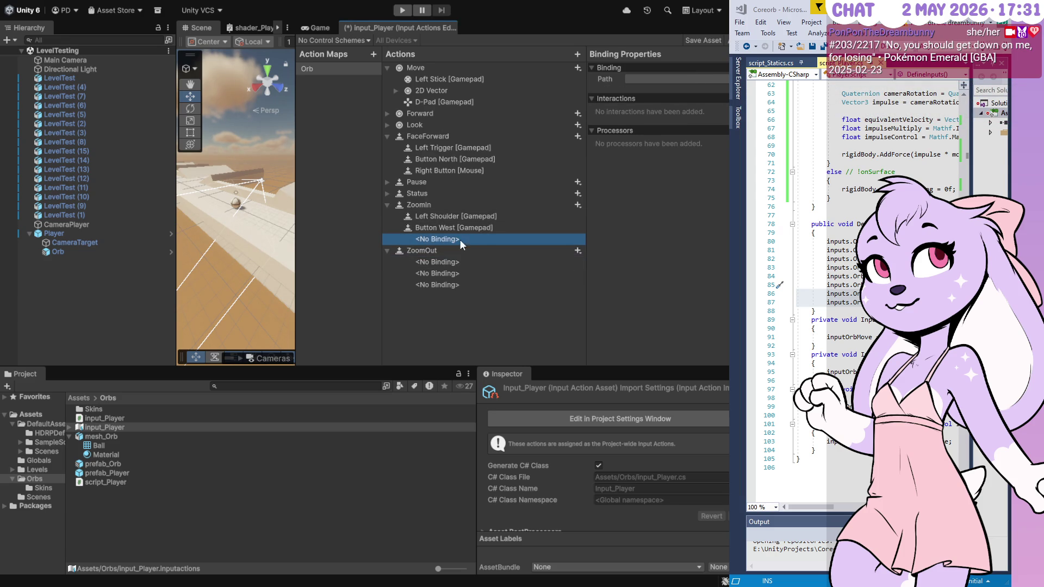
- Choose a mouse path for Zoomin's third binding and select the resulting Forward [Mouse] binding
left_click(714, 79)
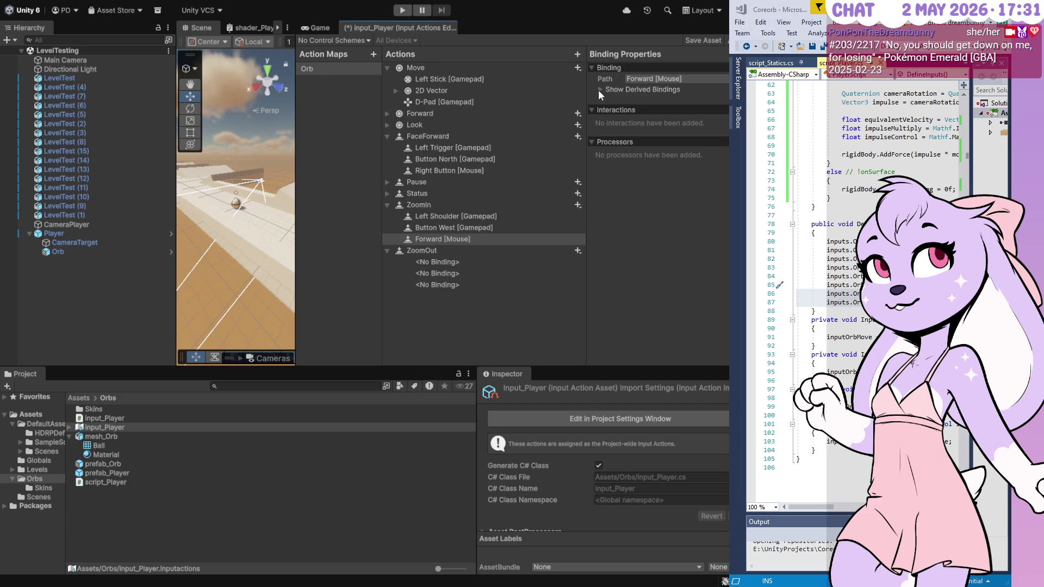
left_click(599, 90)
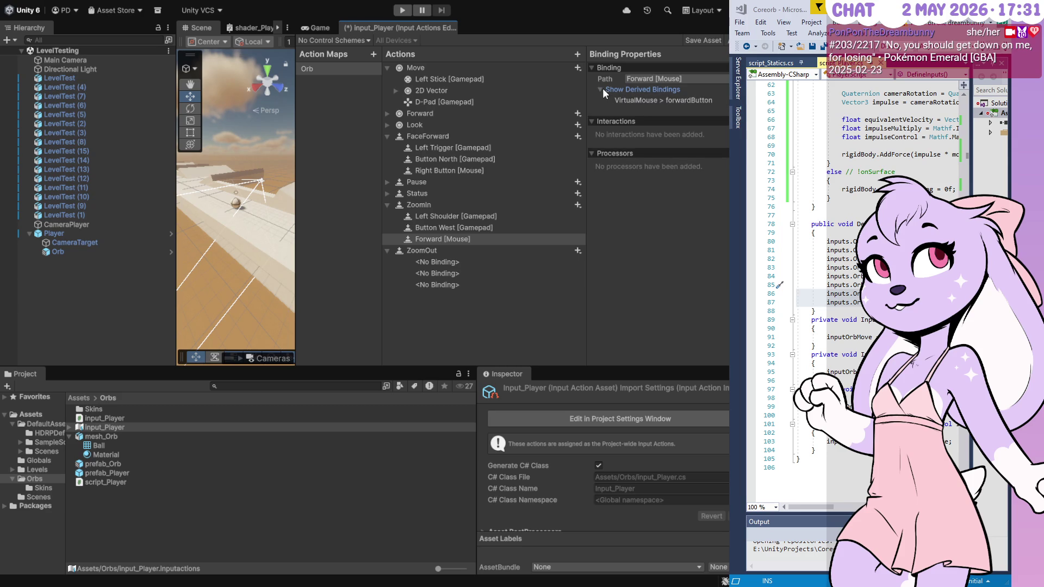
left_click(602, 90)
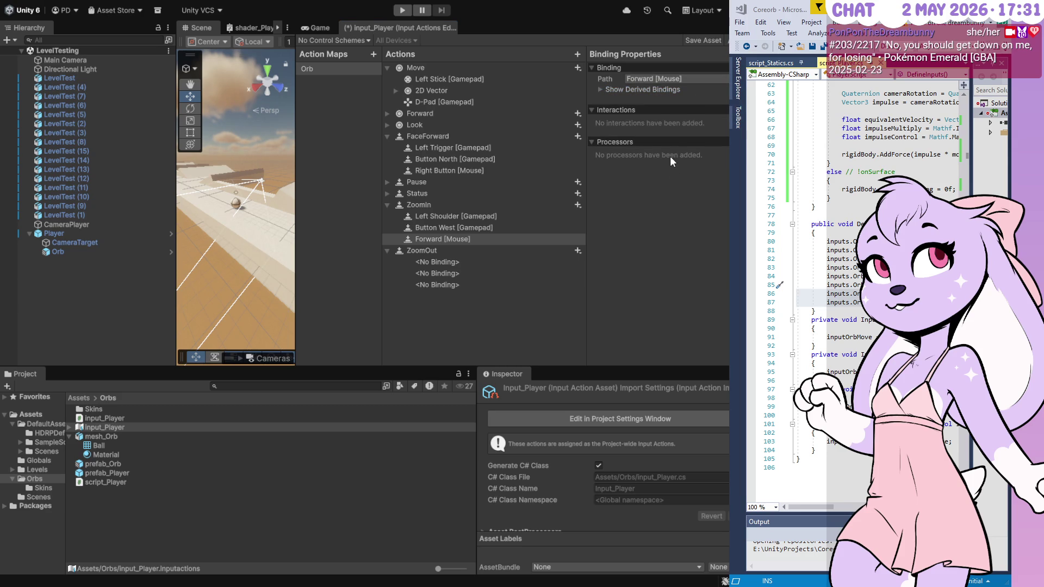
left_click(429, 239)
left_click(421, 227)
left_click(435, 239)
- Edit that binding path as text, then undo it back to Right Button [Mouse]
left_click(713, 79)
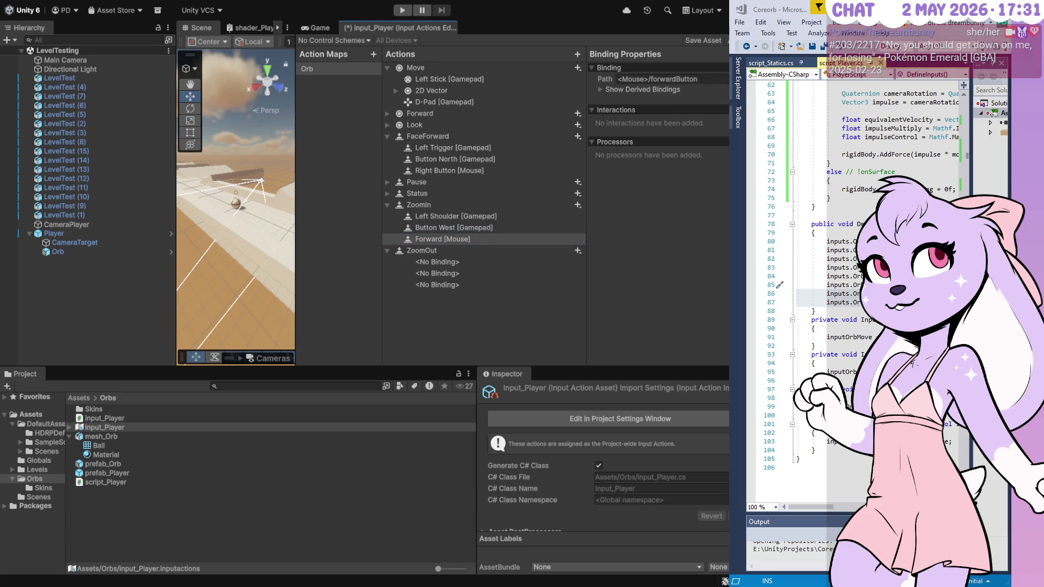
key("Return")
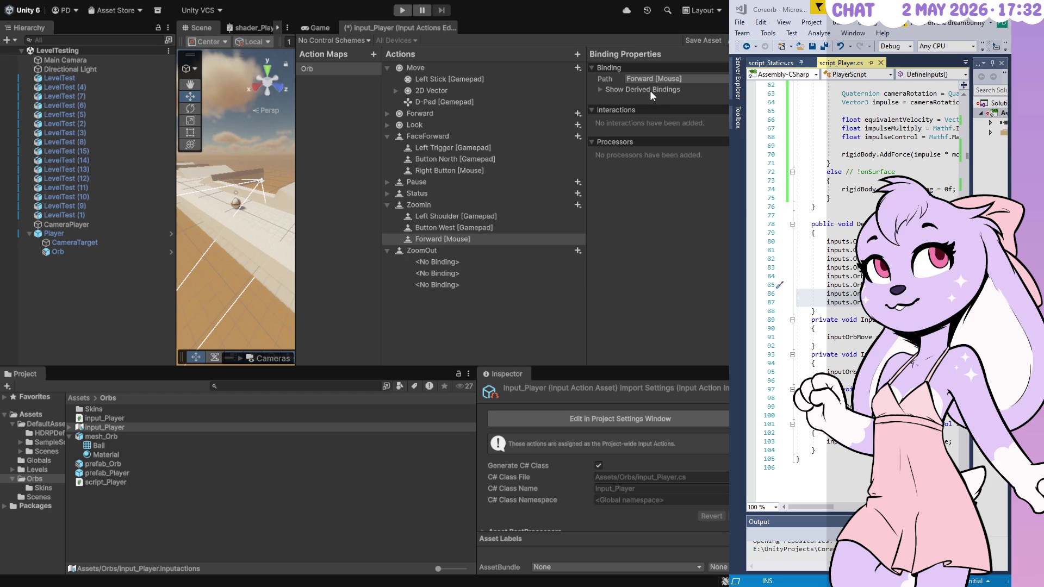
key("ctrl+z")
left_click(457, 205)
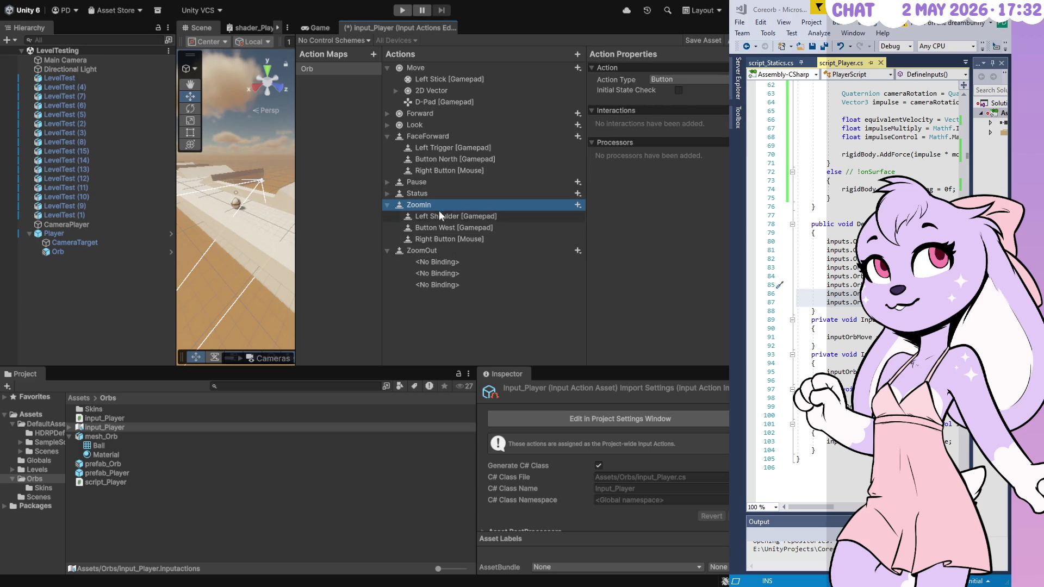
left_click(448, 239)
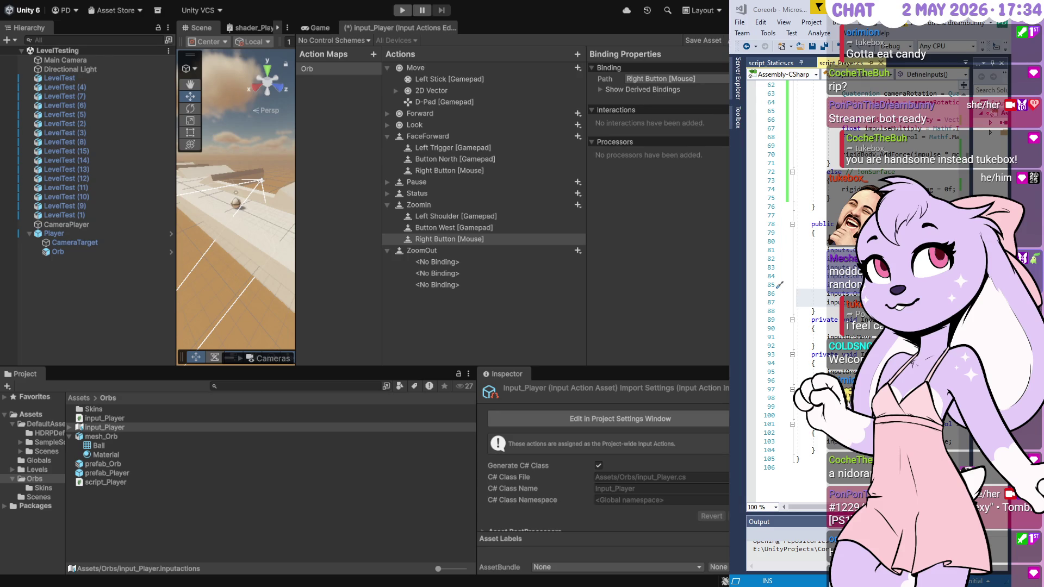
- Delete ZoomIn's Right Button [Mouse] binding
left_click(449, 238)
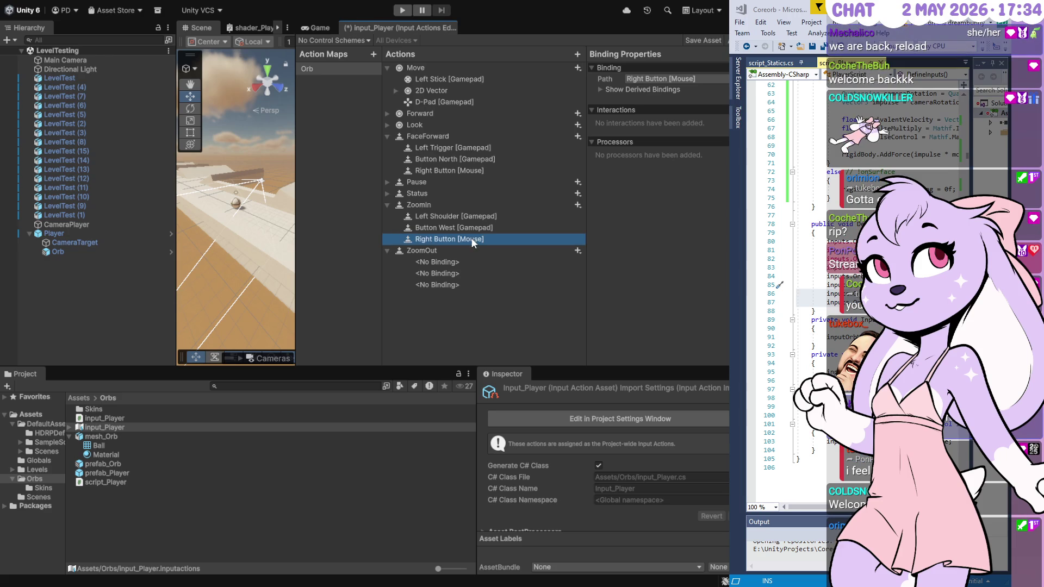
left_click(684, 78)
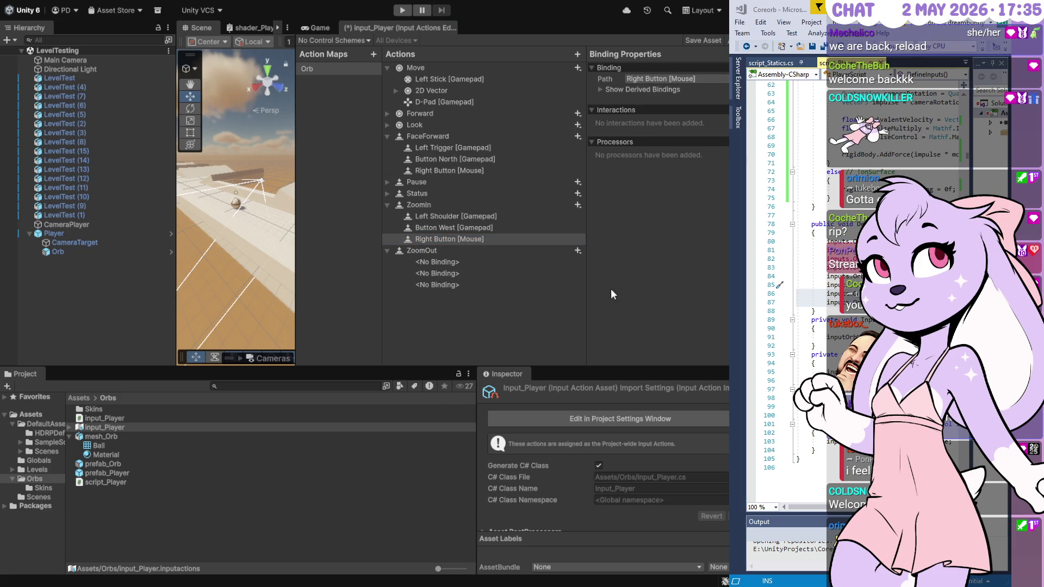
left_click(481, 239)
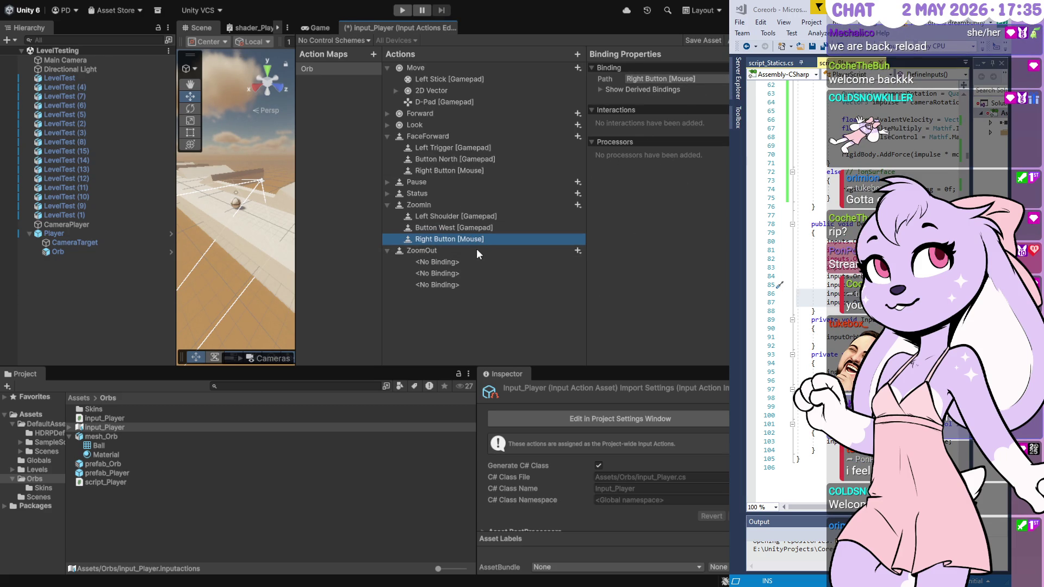
key("Delete")
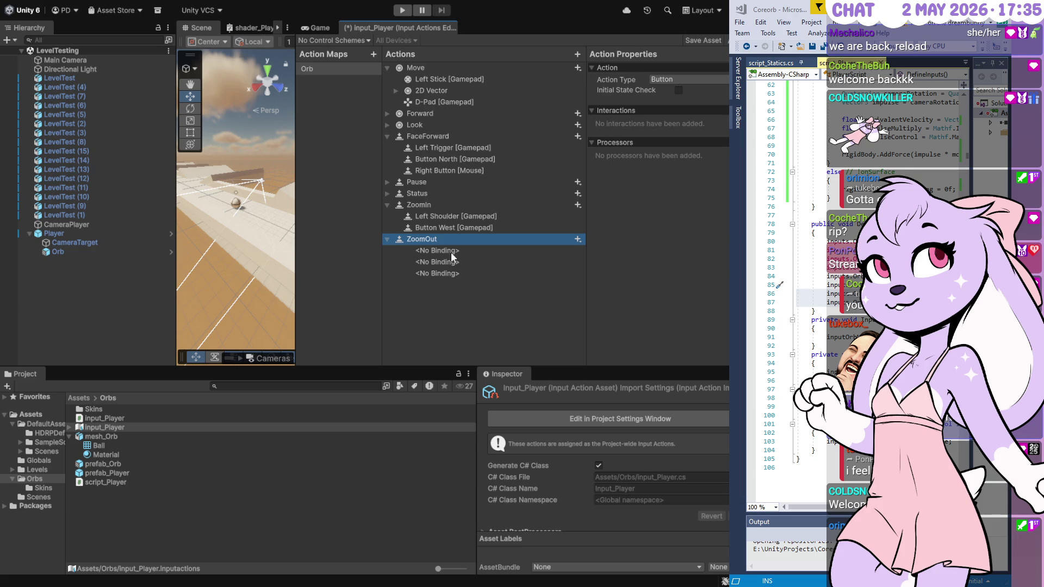
- Switch ZoomIn's Action Type to Value and back to Button, then select ZoomOut's first empty binding
left_click(413, 204)
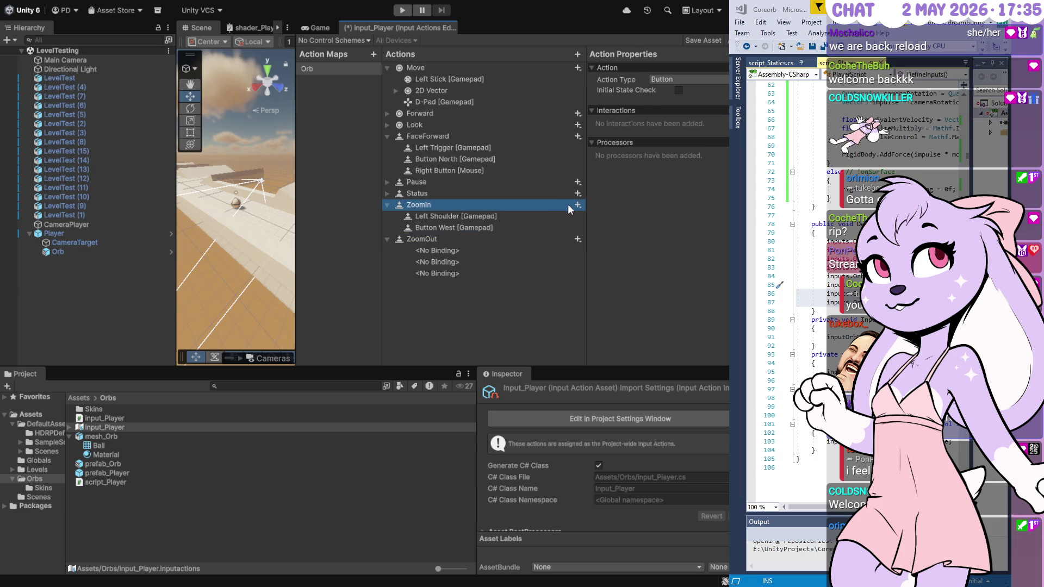
left_click(665, 80)
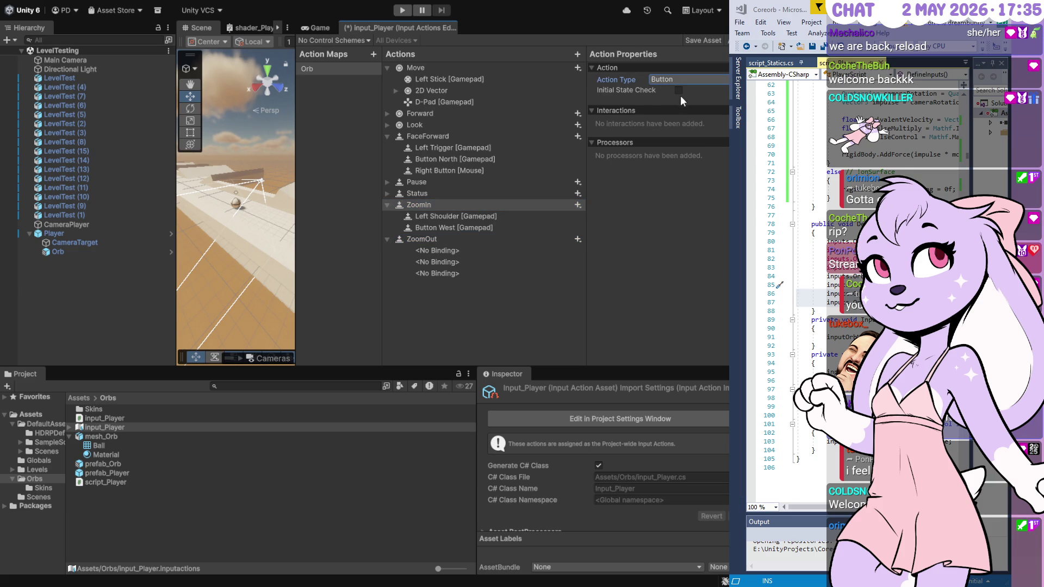
left_click(680, 88)
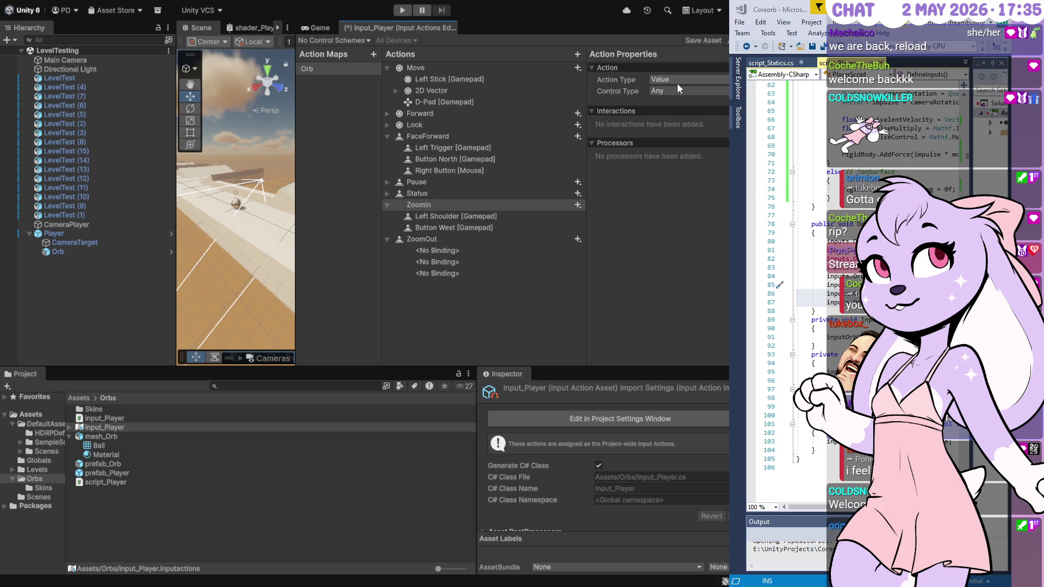
left_click(671, 84)
left_click(671, 90)
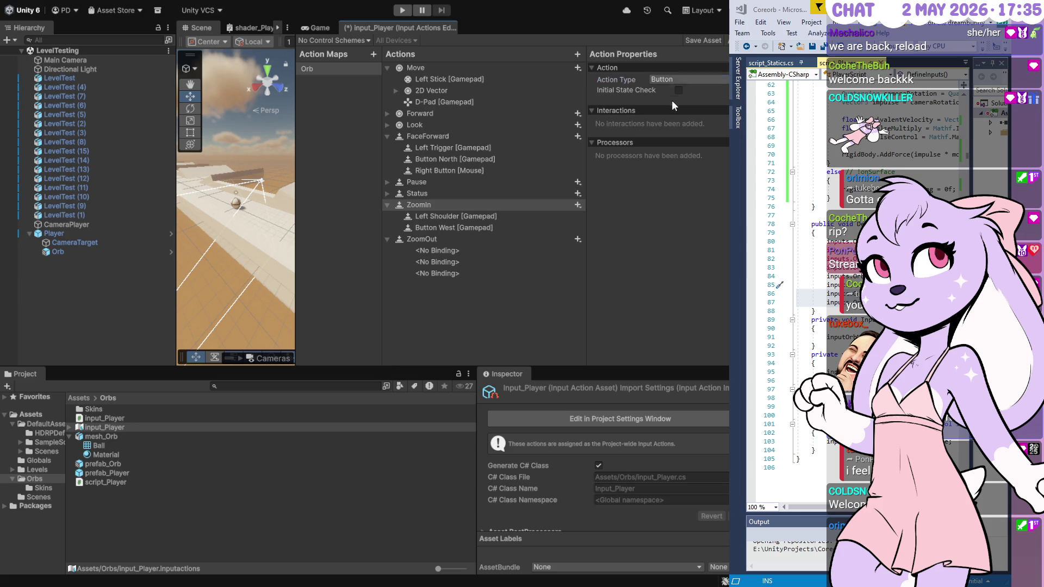
left_click(444, 249)
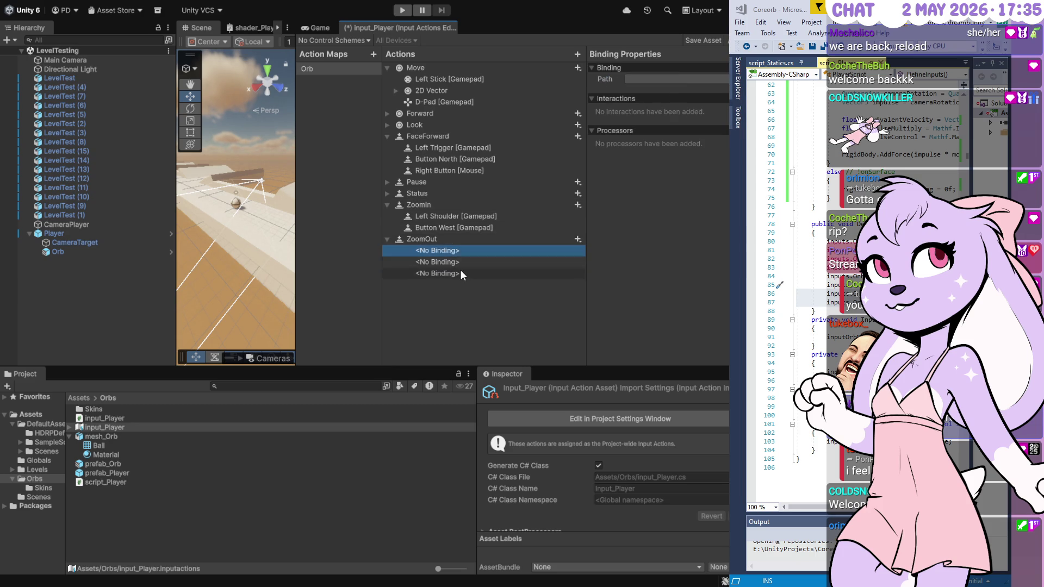
- Delete the extra empty <No Binding> row under ZoomOut
left_click(460, 270)
left_click(445, 228)
left_click(447, 271)
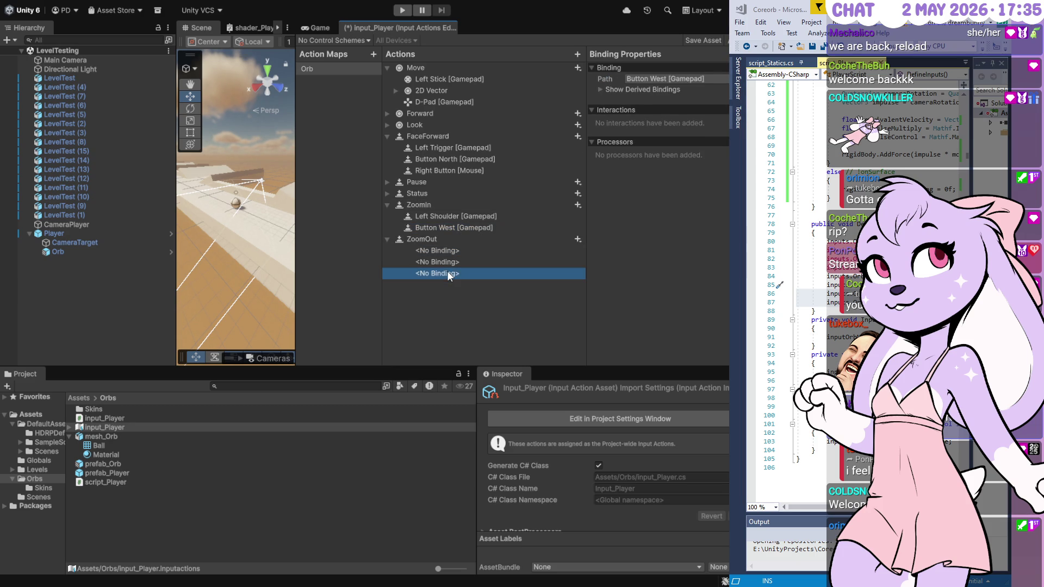
key("Delete")
- Bind ZoomOut to Right Shoulder [Gamepad] and Button East [Gamepad], then add a new action
left_click(448, 250)
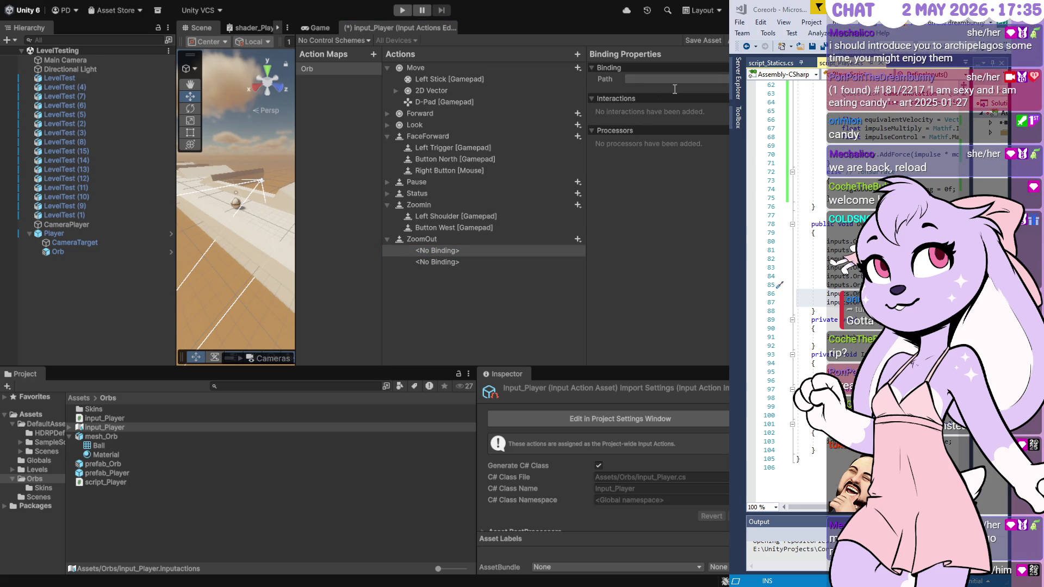
key("ctrl+v")
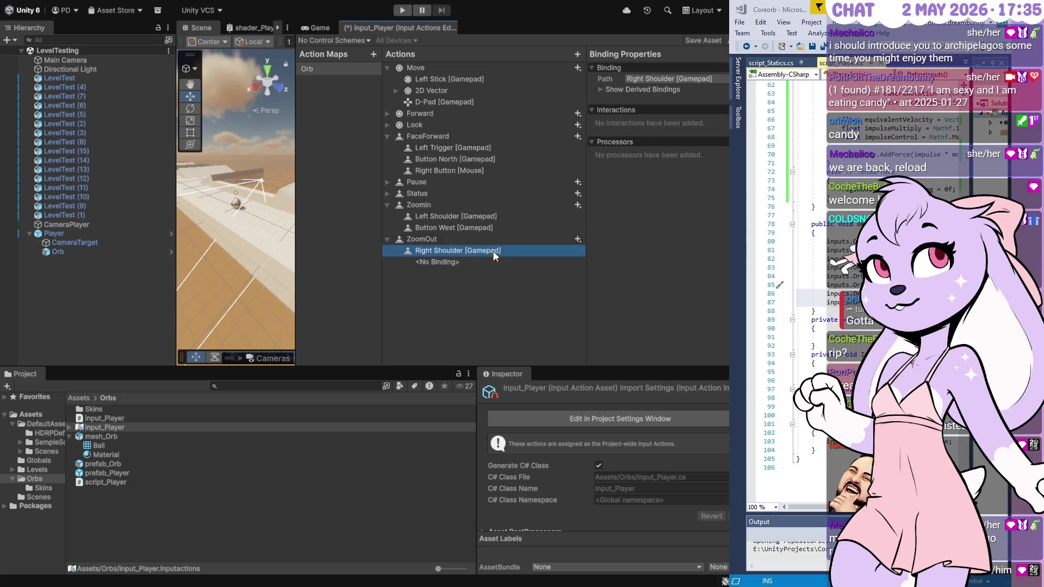
left_click(479, 261)
left_click(631, 97)
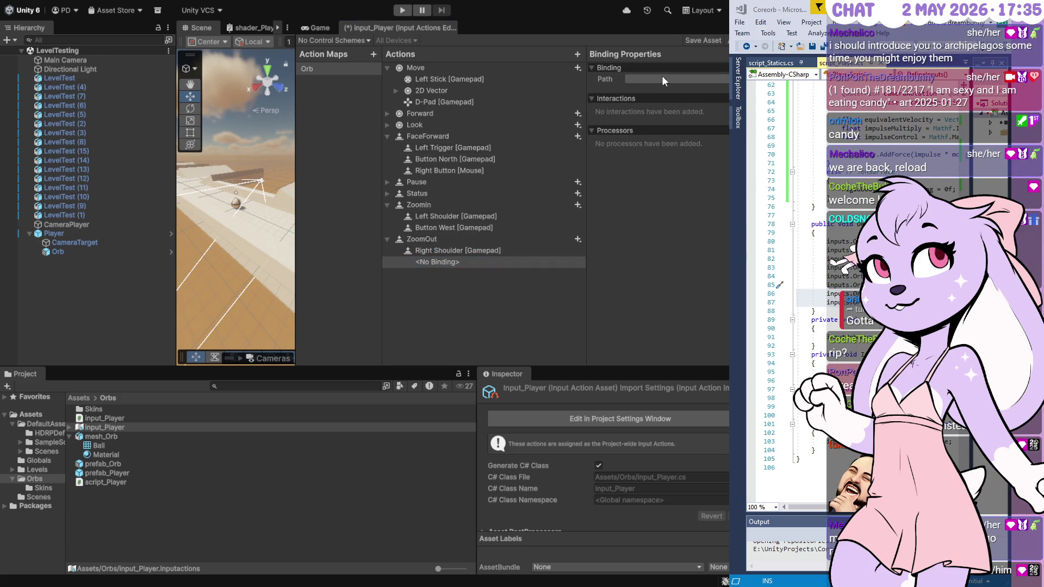
type("Button East [Gamepad]")
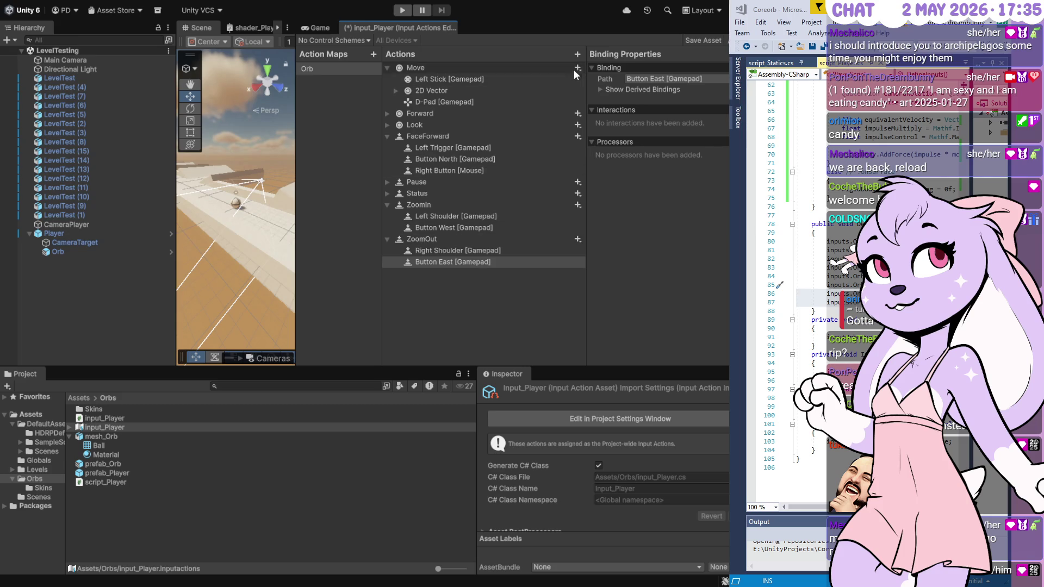
left_click(577, 54)
- Name the new action Zoom and make it a Value action
type("Zoom")
key("Return")
left_click(677, 79)
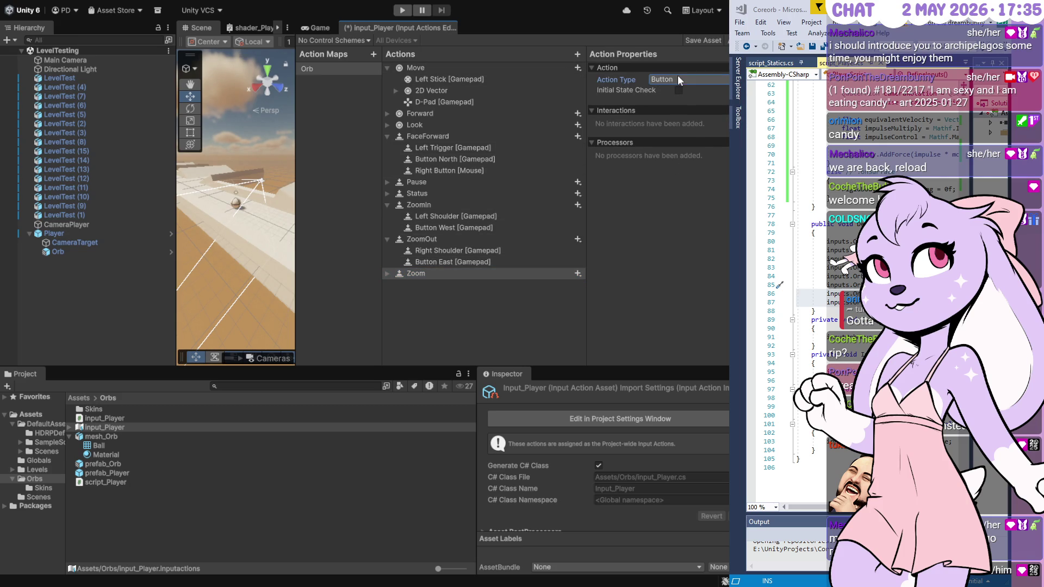
left_click(674, 79)
left_click(676, 84)
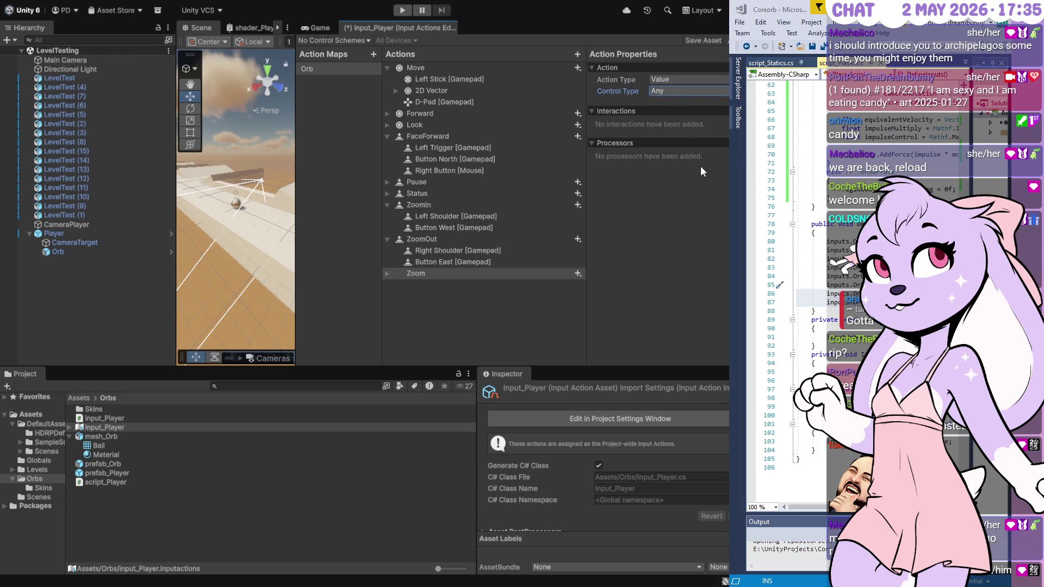
- Compare other actions' settings, trying FaceForward as Value before returning it to Button
left_click(449, 204)
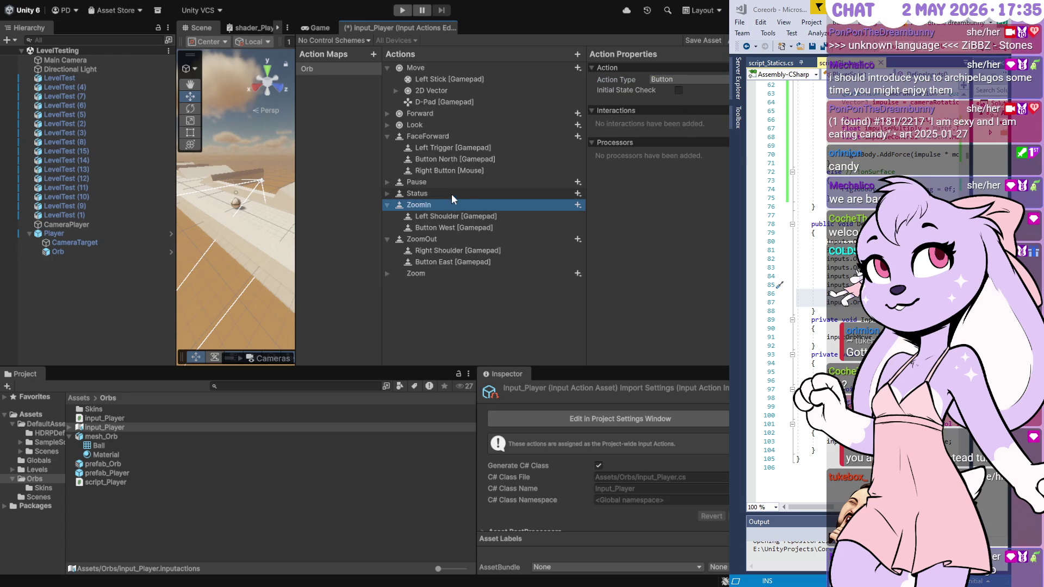
left_click(451, 193)
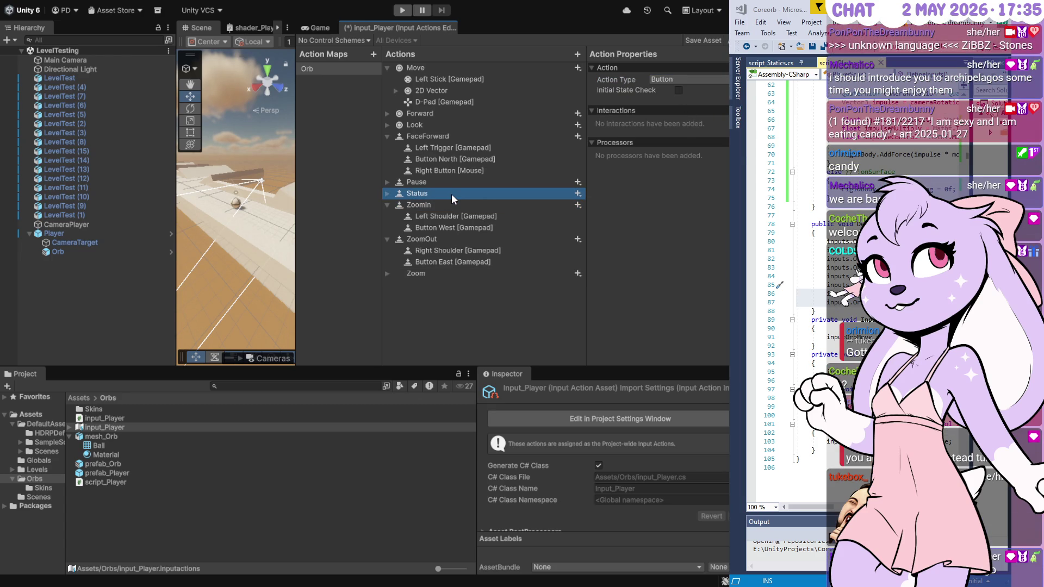
left_click(454, 135)
left_click(675, 88)
left_click(679, 79)
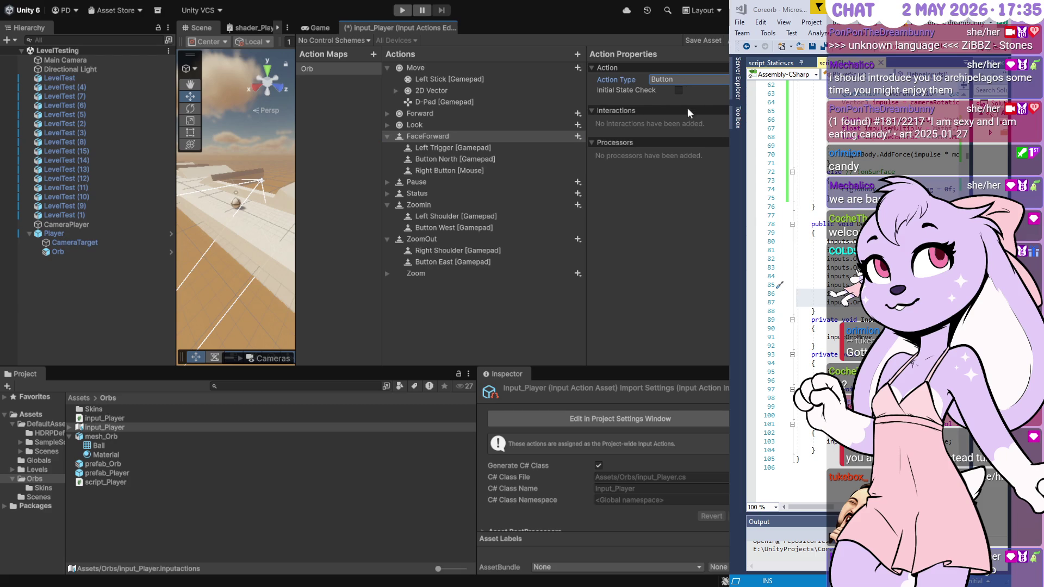
left_click(691, 90)
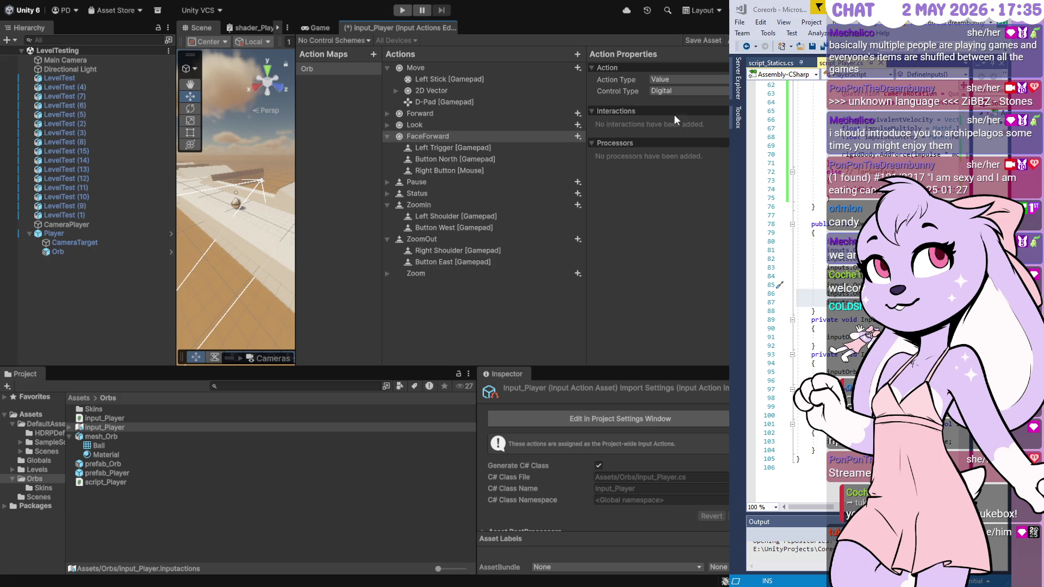
left_click(680, 77)
left_click(678, 99)
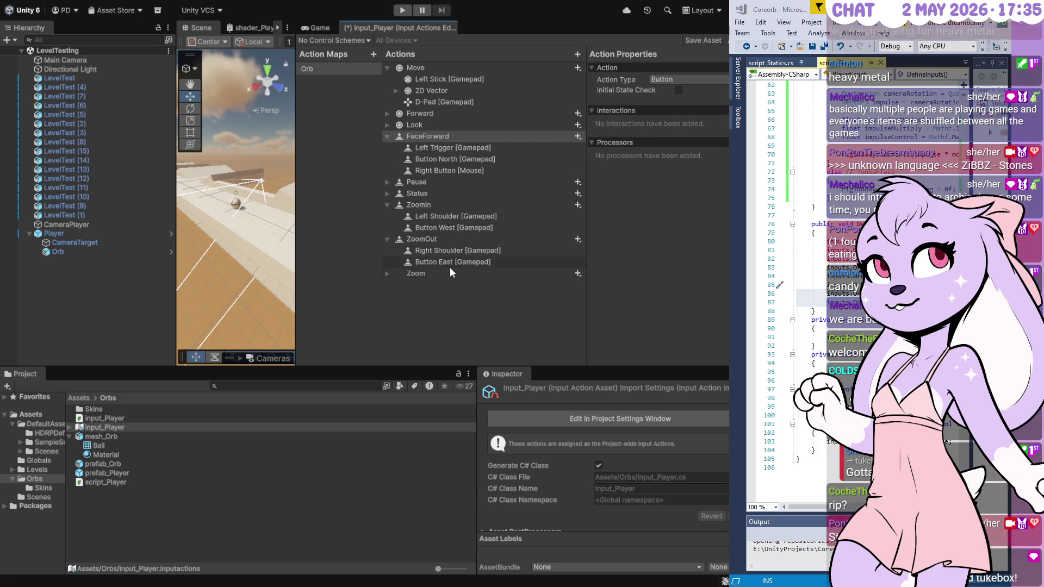
- Set Zoom's control type to Vector 2 and select its empty binding for a path
left_click(385, 273)
left_click(425, 275)
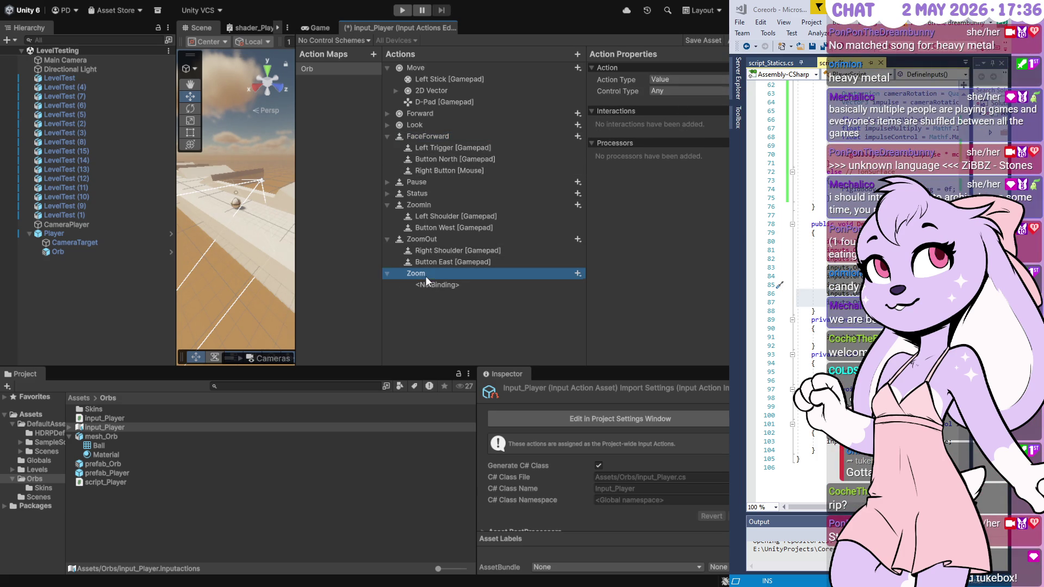
left_click(680, 77)
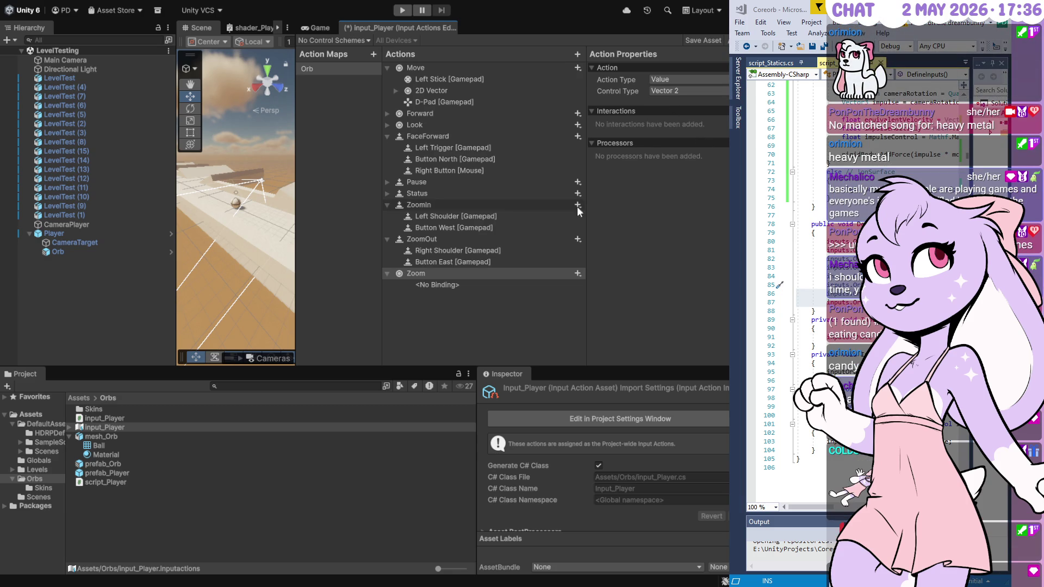
left_click(497, 285)
left_click(667, 81)
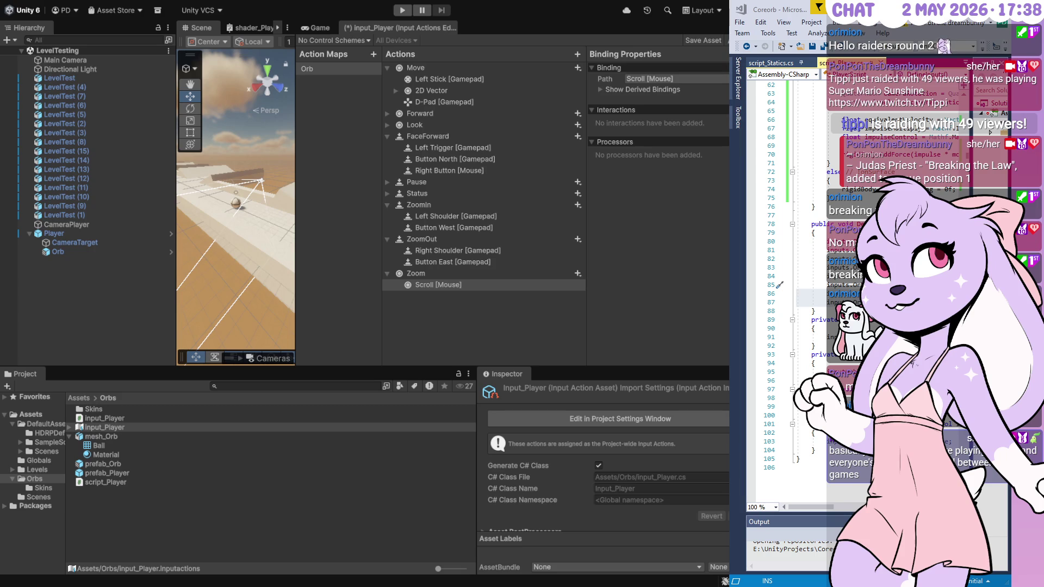
- Toggle the derived Scroll [Mouse] bindings on and off, and widen the Scene view panel
left_click(666, 91)
left_click(659, 90)
mouse_move(296, 292)
left_mouse_down()
mouse_move(491, 291)
mouse_move(421, 291)
left_mouse_up()
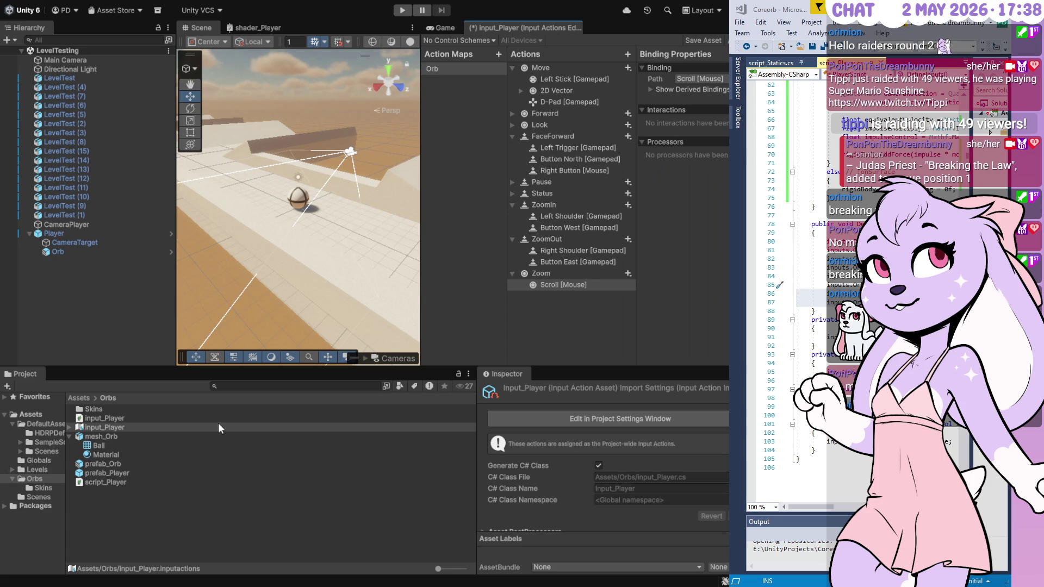
- Adjust the canceled FaceForward callback and change InputOrbFaceForward's parameter type to float
left_click_drag(730, 294, 478, 294)
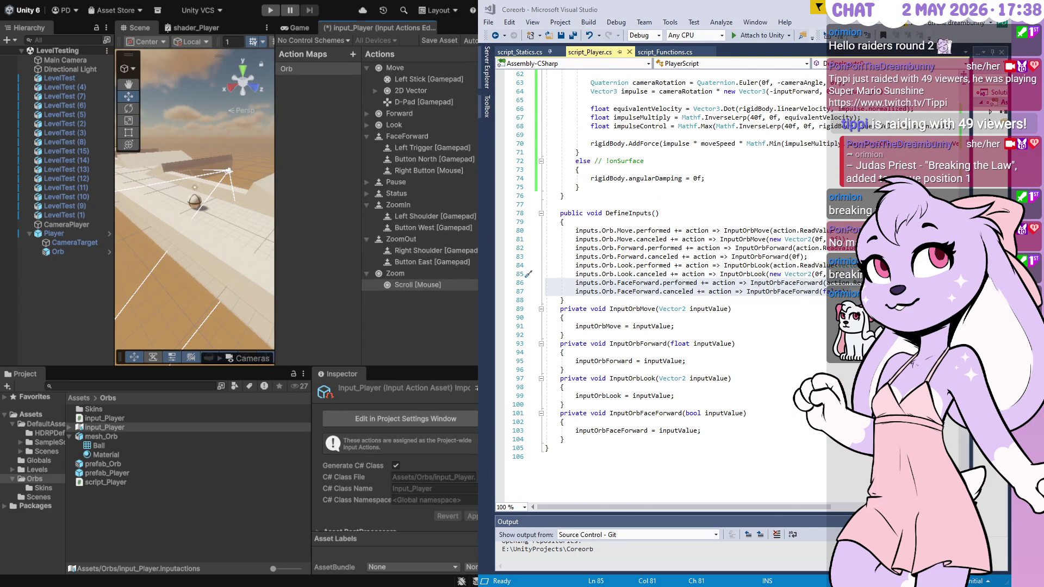
left_click(891, 283)
key("ctrl+Delete")
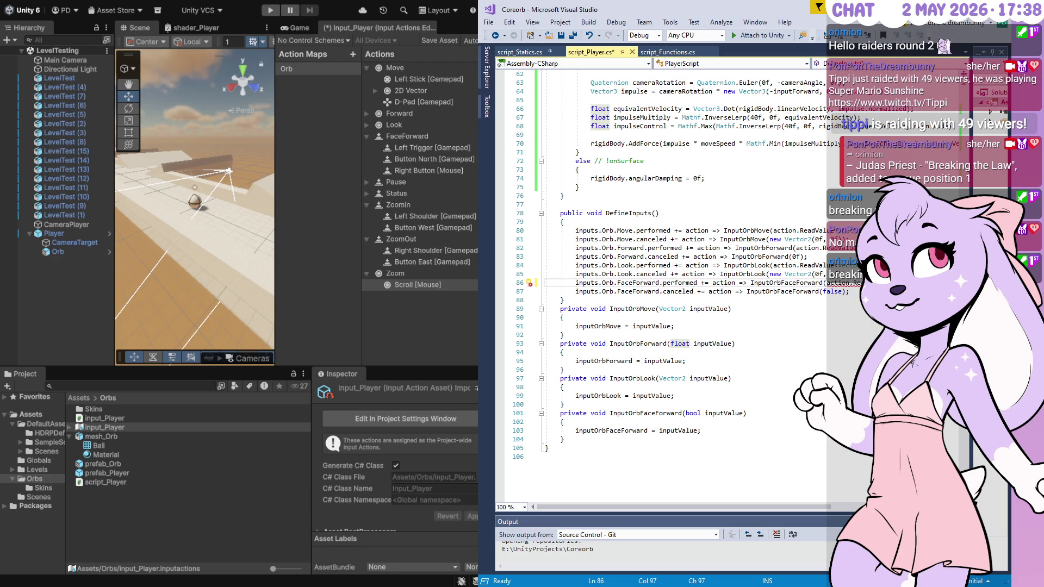
left_click(732, 378)
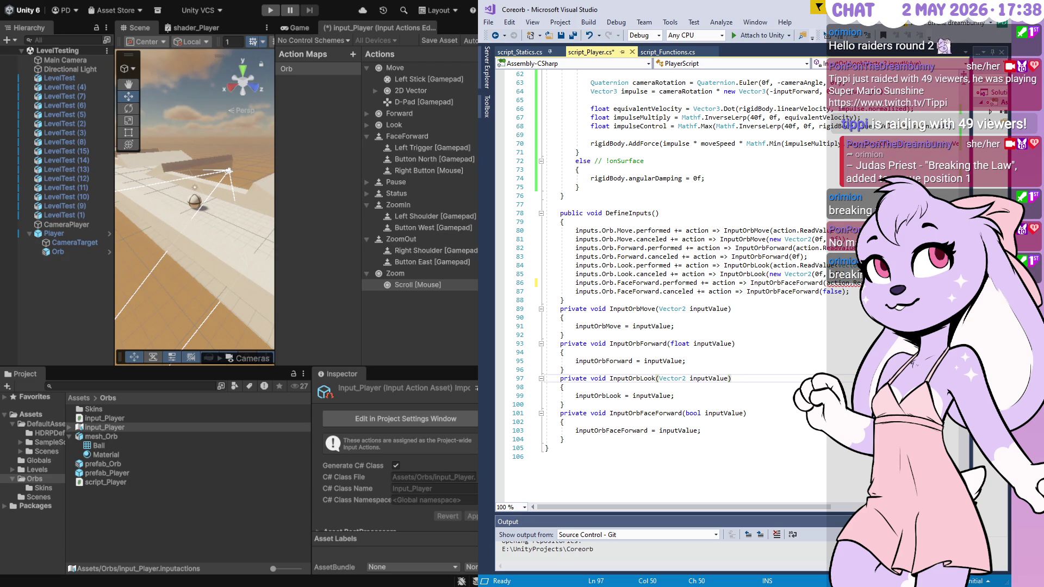
double_click(692, 413)
type("float")
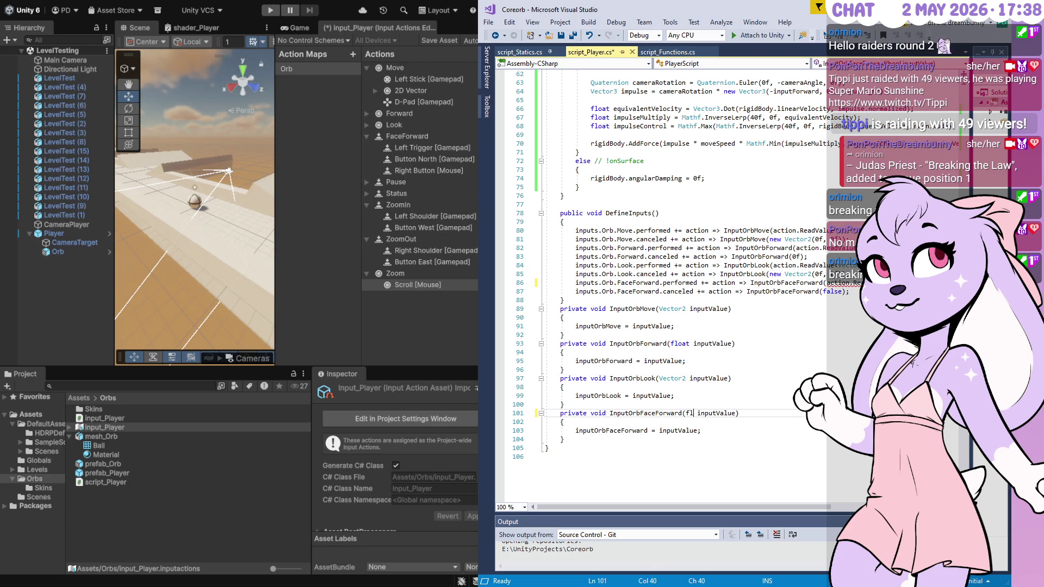
left_click(783, 396)
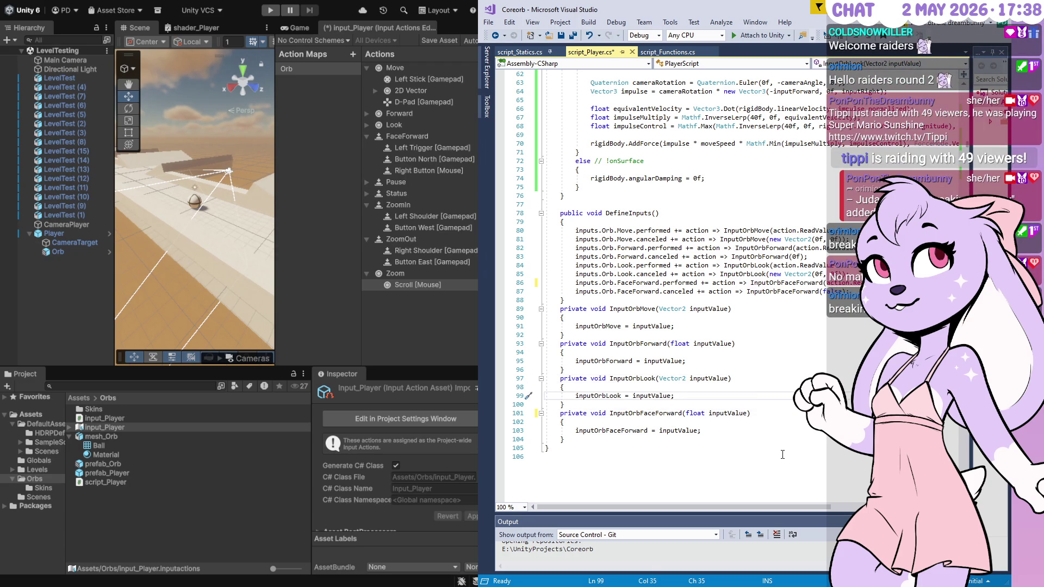
- Turn the face-forward assignment into the comparison (inputValue > 0.25f)
left_click(717, 428)
key("Up")
key("Return")
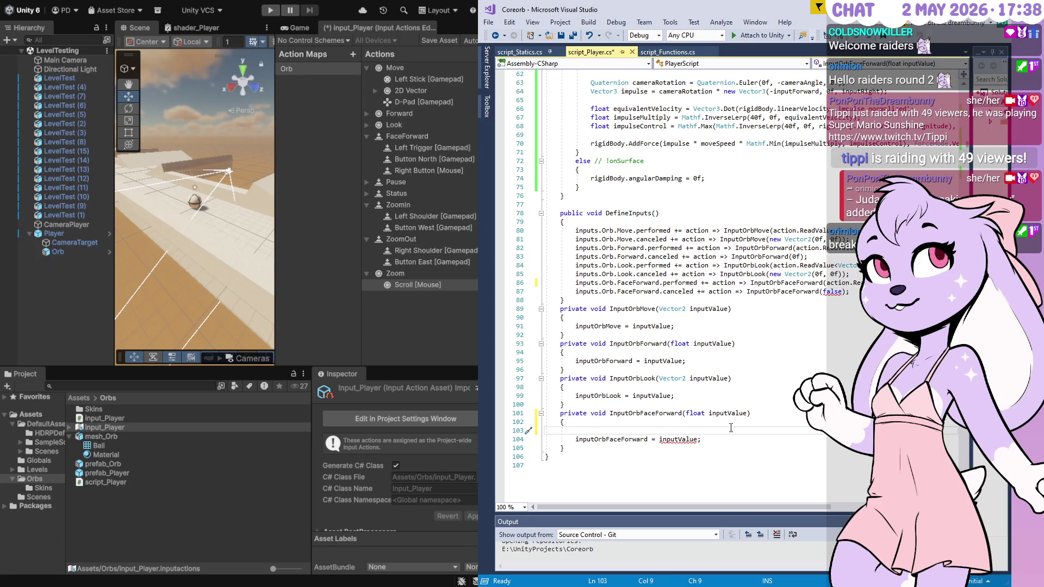
key("Delete")
key("ctrl+Right")
key("ctrl+Right")
key("ctrl+Right")
key("ctrl+Left")
key("ctrl+Left")
type("if")
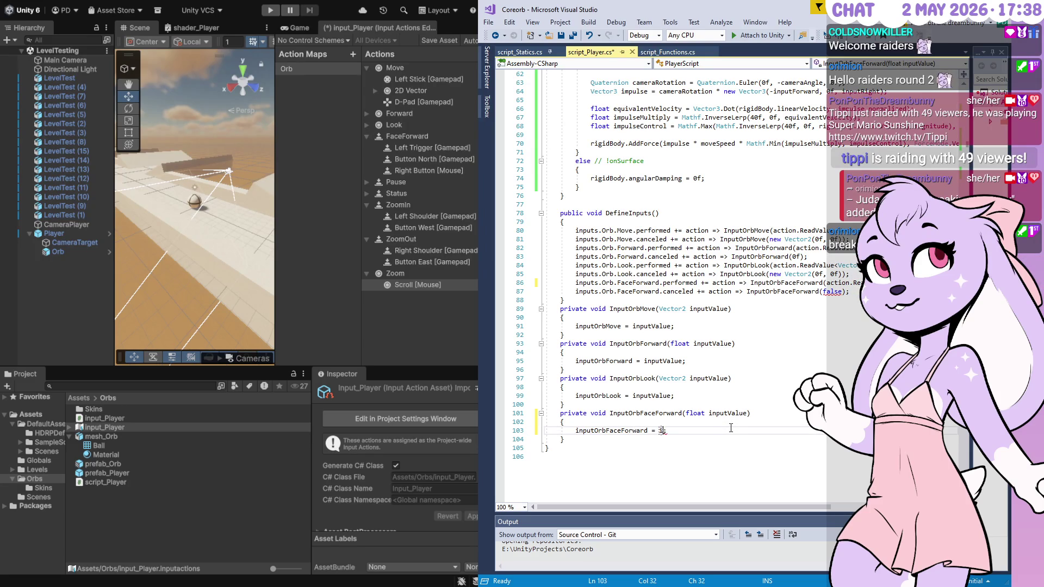
key("ctrl+Right")
key("ctrl+Left")
type("(")
key("ctrl+Right")
type(">)")
key("Left")
type("0.25f")
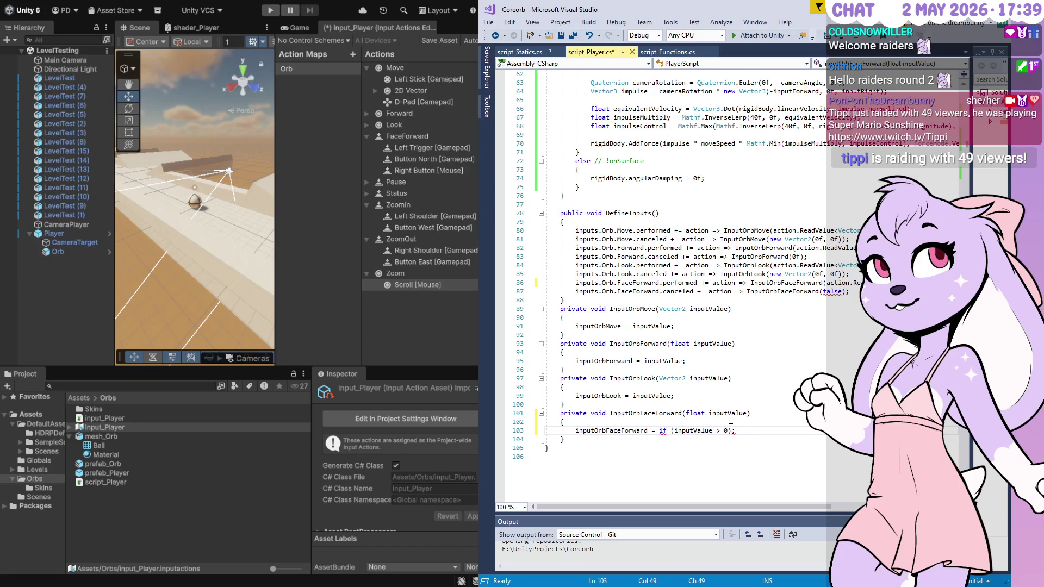
- Lower the threshold to 0.1f, remove the stray 'if', and save the script
key("Left")
key("BackSpace")
key("BackSpace")
type("1")
left_click(659, 430)
key("BackSpace")
key("BackSpace")
key("BackSpace")
key("End")
key("ctrl+s")
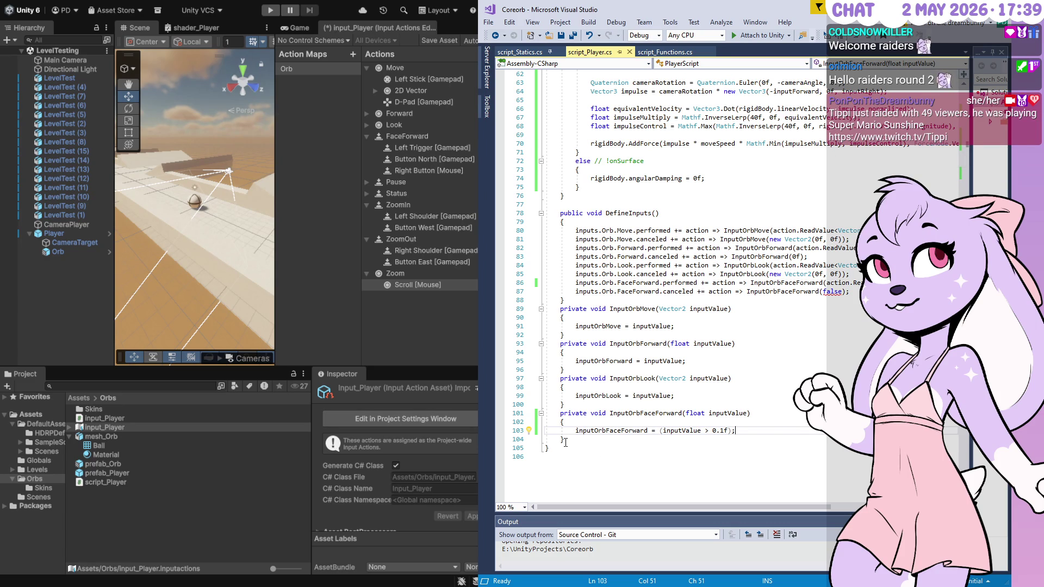
- Replace false with 0f in the canceled callback and save the script
double_click(839, 292)
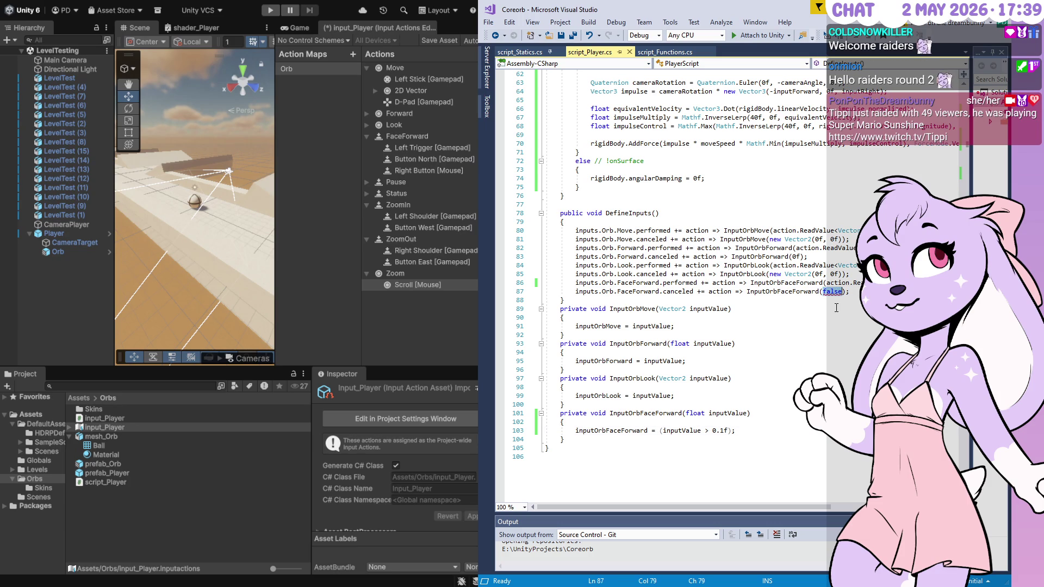
type("0f")
key("ctrl+s")
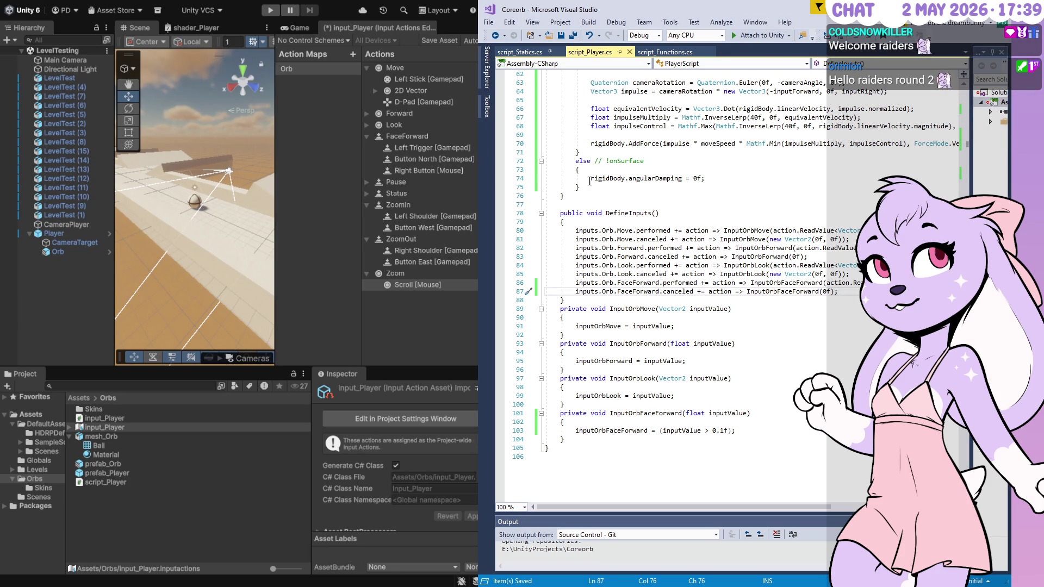
left_click(288, 16)
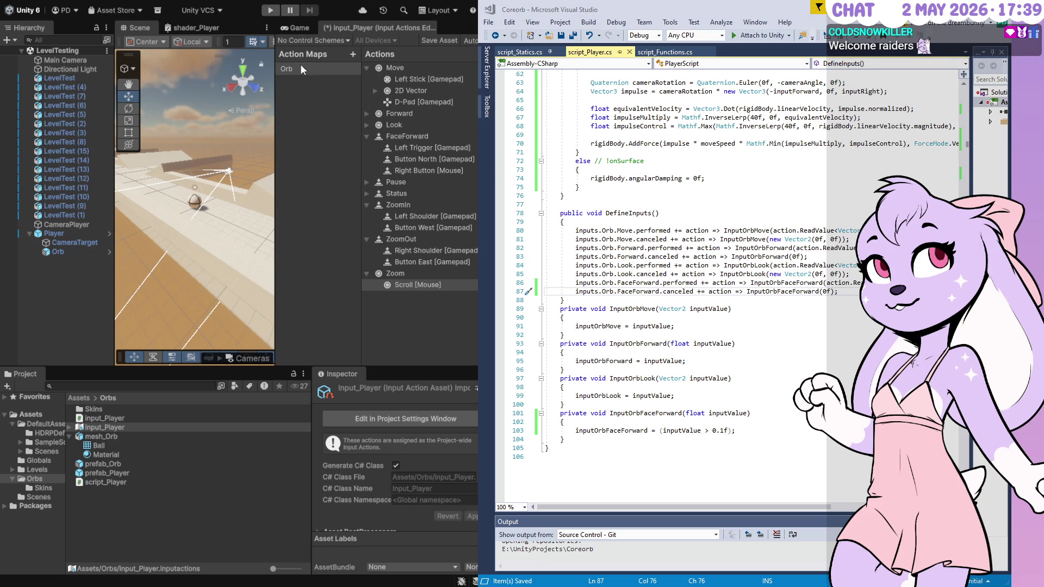
- Test the recompiled orb FaceForward input in a play-mode run, then stop it
left_click(275, 11)
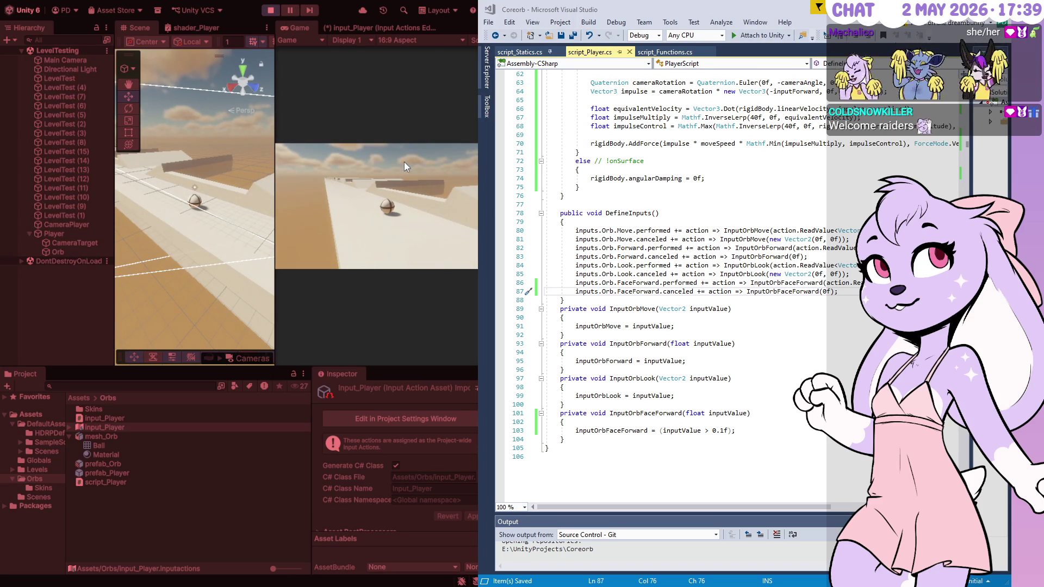
left_click(270, 10)
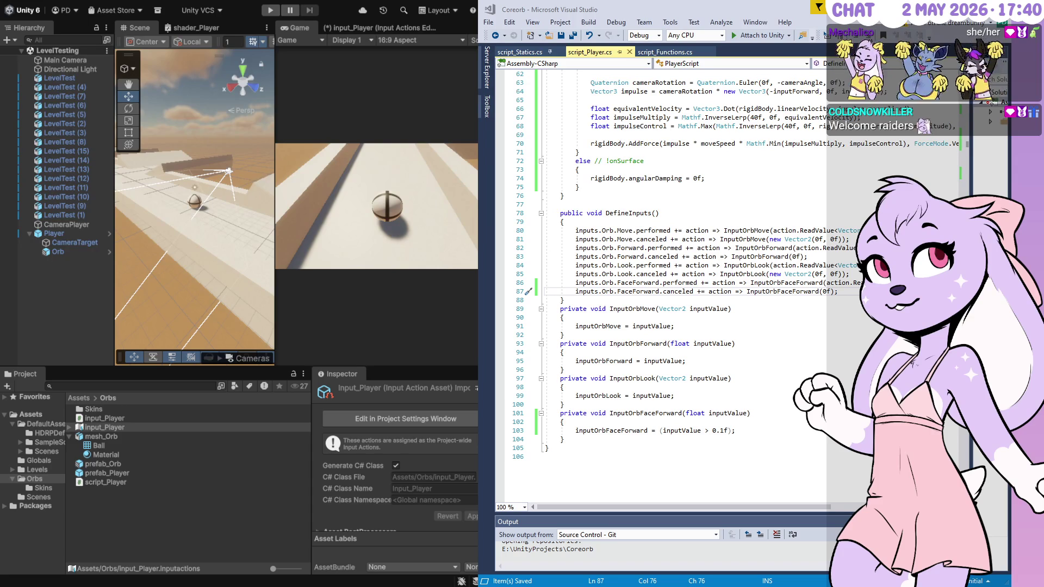
- Add an if (inputOrbFaceForward) block with braces after the camera pitch line
double_click(611, 430)
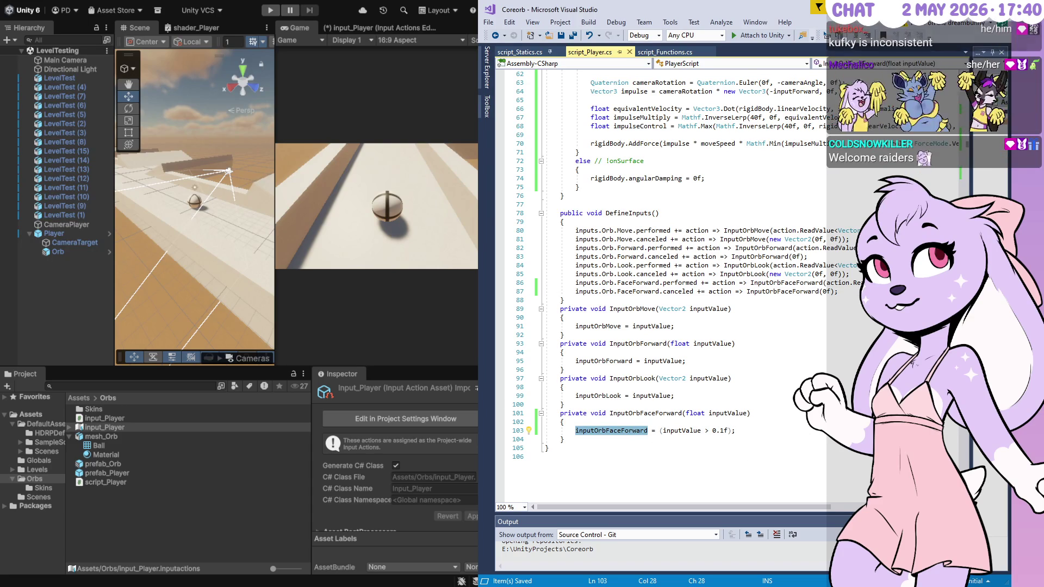
scroll(611, 431, "up", 10)
scroll(611, 430, "up", 1)
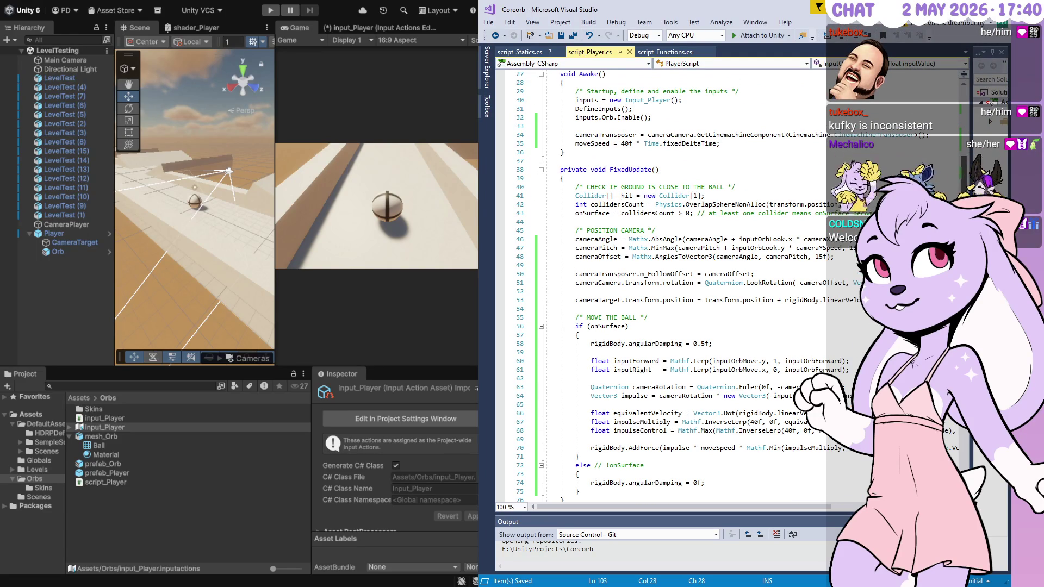
scroll(611, 431, "up", 1)
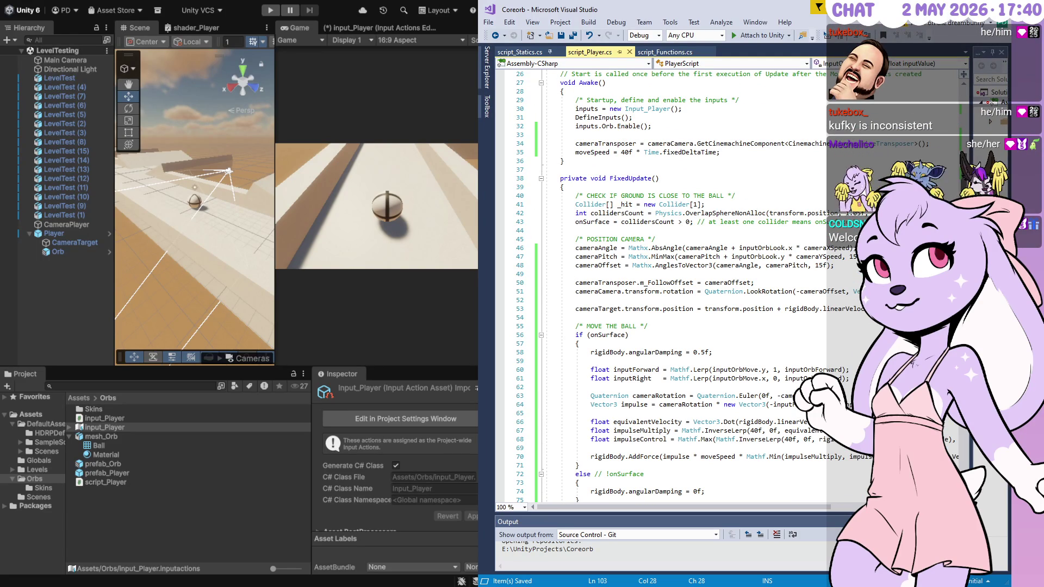
scroll(611, 430, "down", 1)
scroll(611, 430, "down", 1)
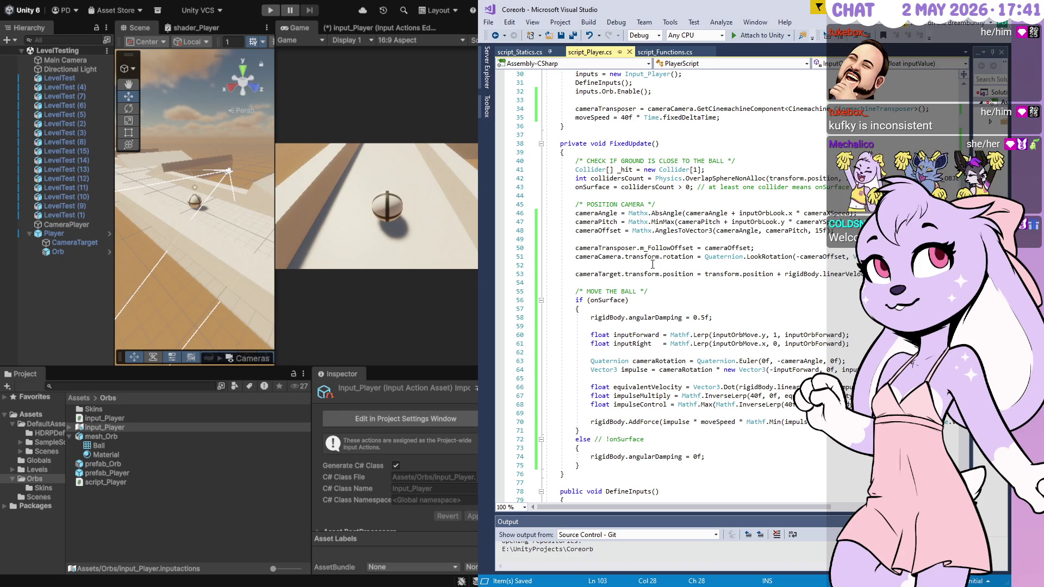
left_click(575, 230)
key("Return")
key("Return")
key("Up")
key("Up")
type("inputOrbFaceForward")
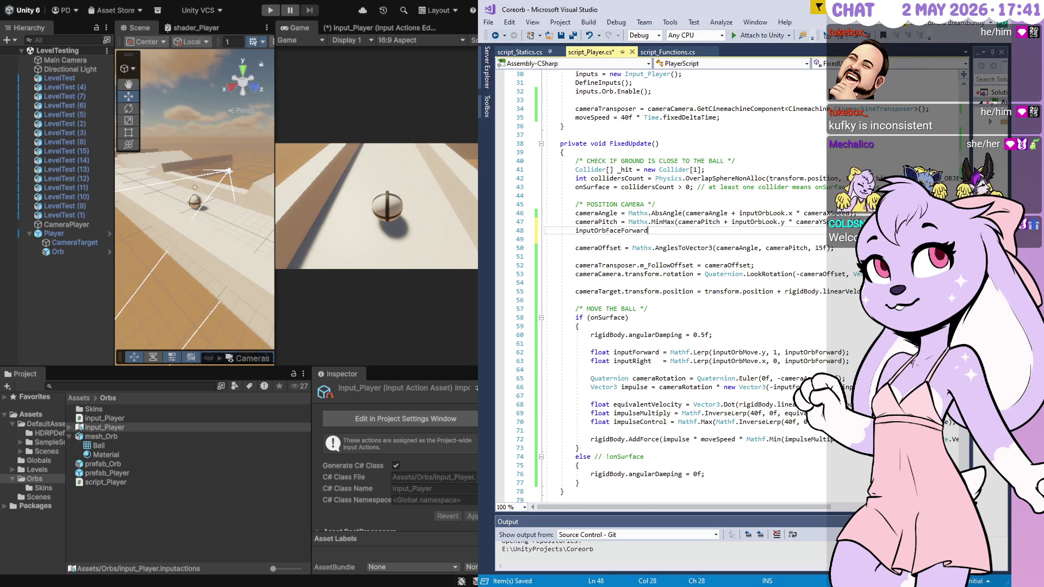
key("Home")
type("if (")
type(")")
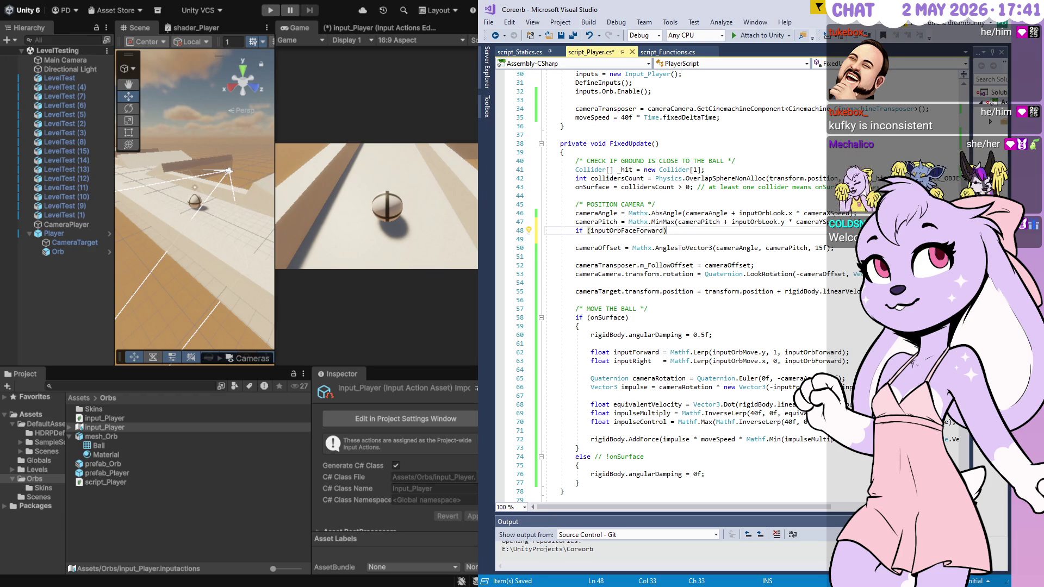
key("Return")
type("{")
key("Return")
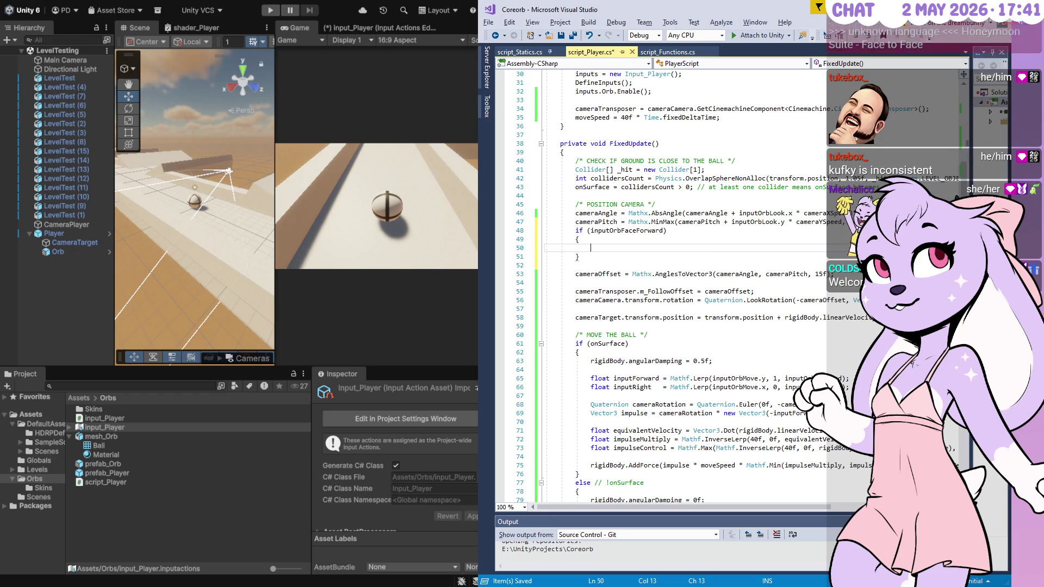
- Copy the cameraAngle name into the new block's empty line
left_click(609, 205)
double_click(610, 213)
key("ctrl+c")
left_click(668, 248)
key("ctrl+v")
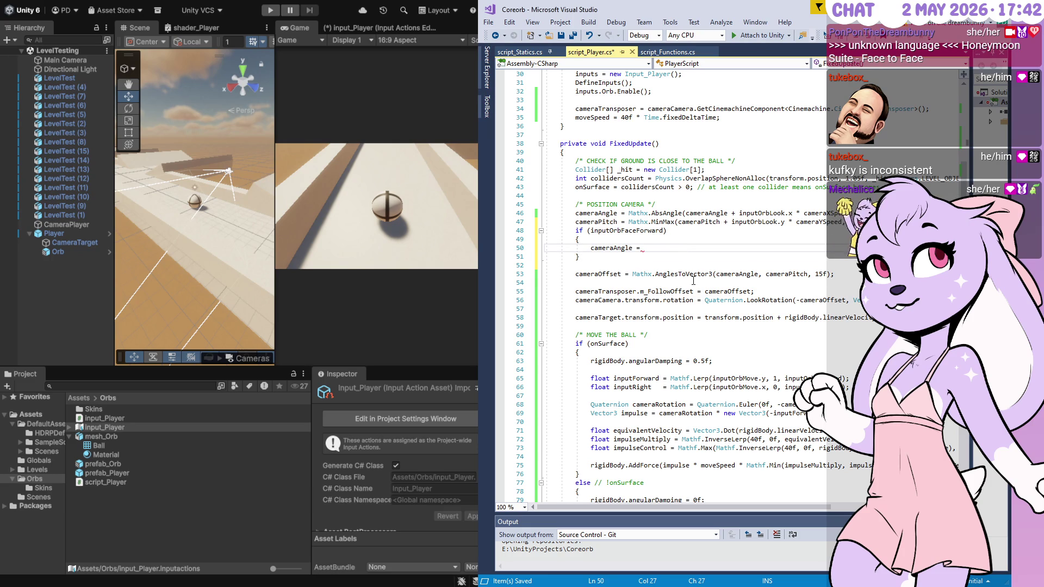
- Complete cameraAngle = Mathf.Atan2(linearVelocity.z, linearVelocity.x) converted to degrees, and save
type("Mathf")
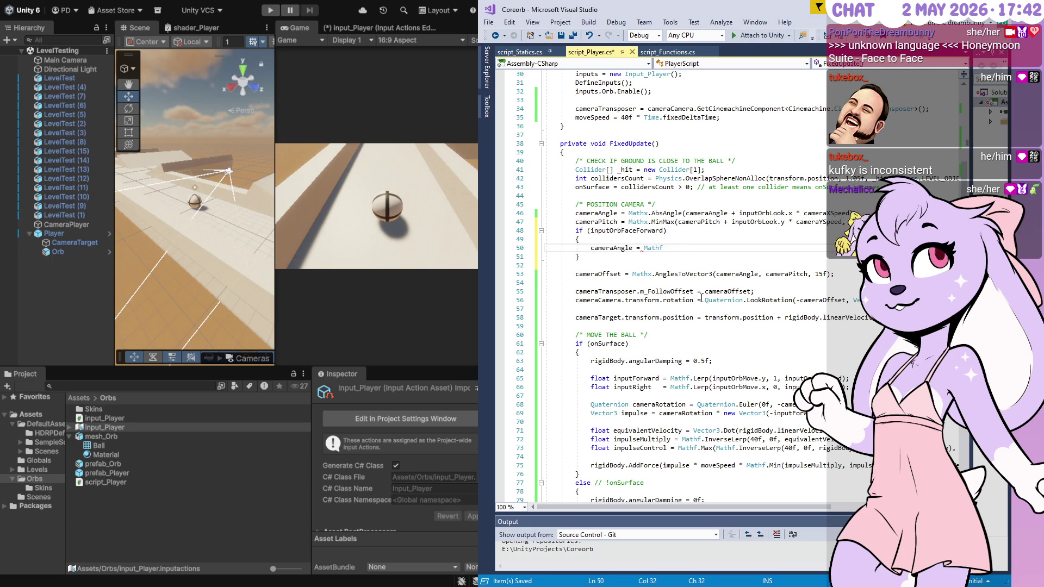
type(".Atan2")
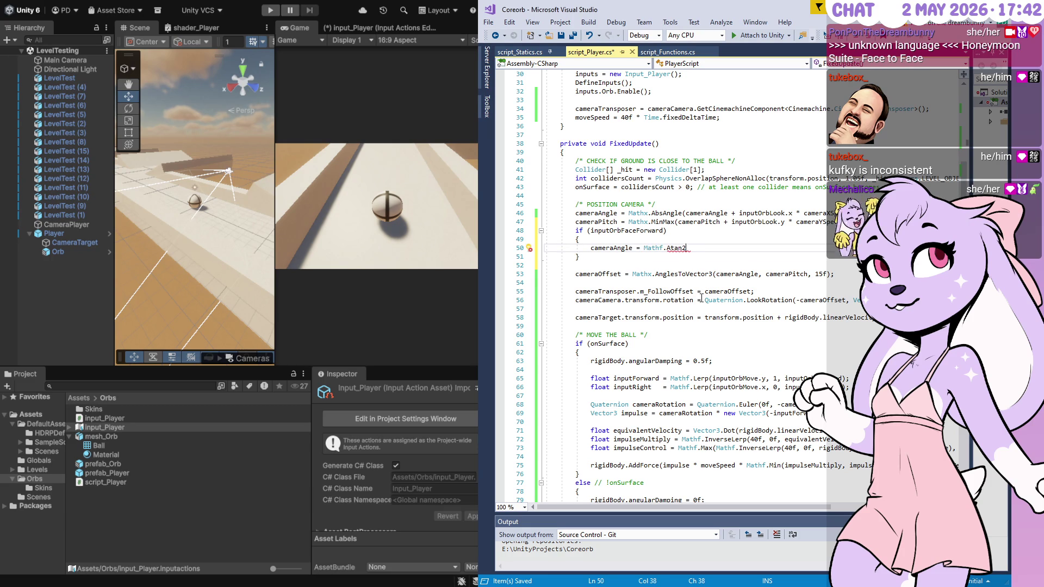
key("BackSpace")
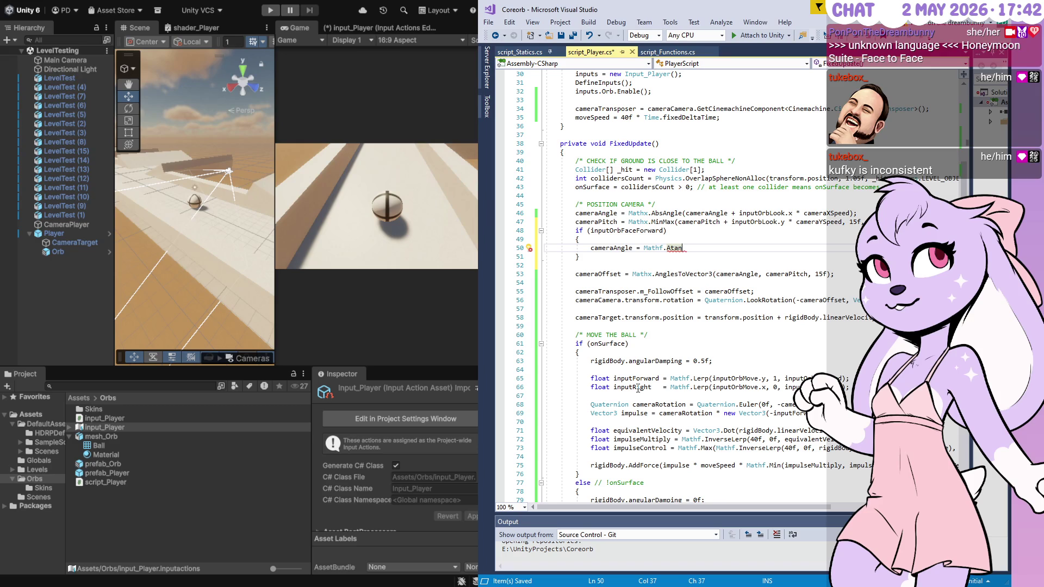
type("2(")
type("rigidBody.")
type("lin")
type("earVelocity.x")
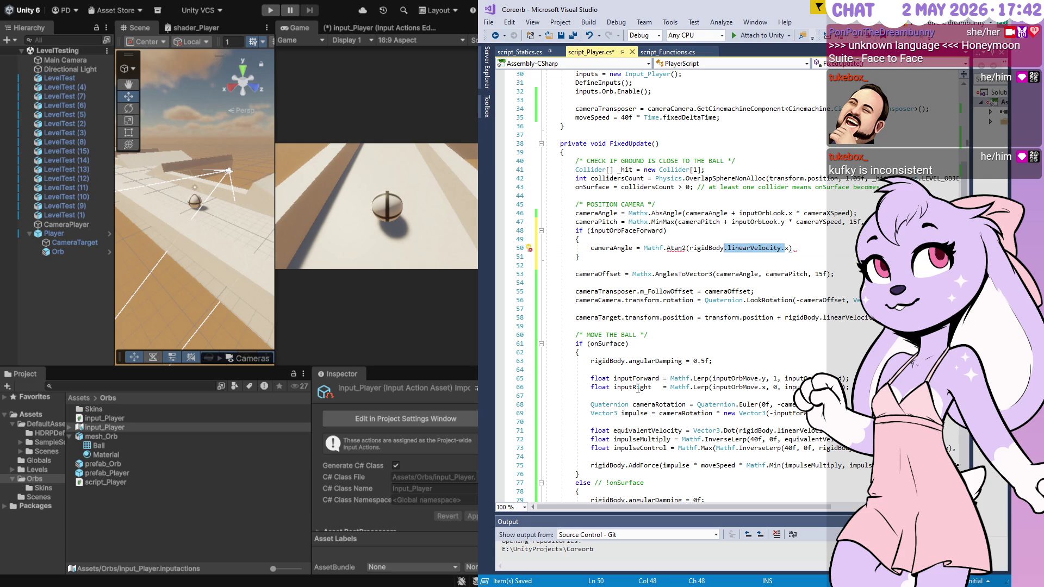
type(",")
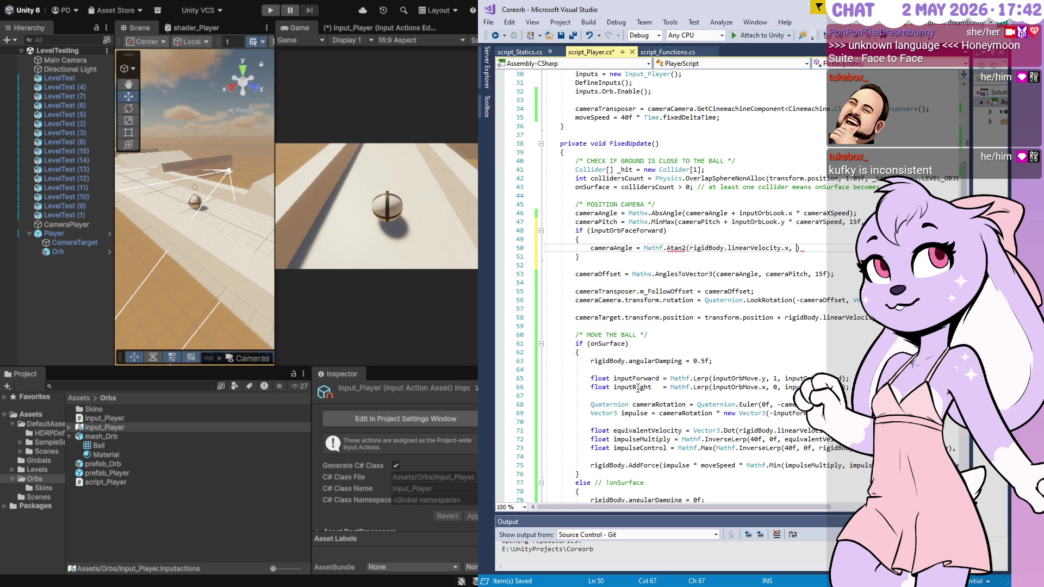
key("BackSpace")
key("BackSpace")
key("BackSpace")
type("z,")
type(" rigidBody.linearVelocity.")
type(")")
type("Math")
type("R")
type("2Deg;")
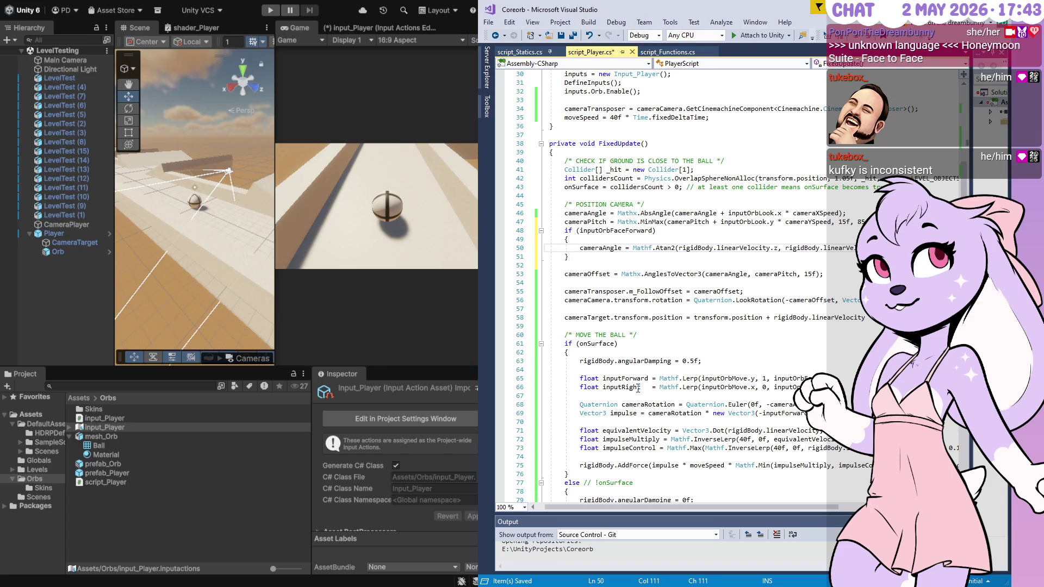
key("ctrl+s")
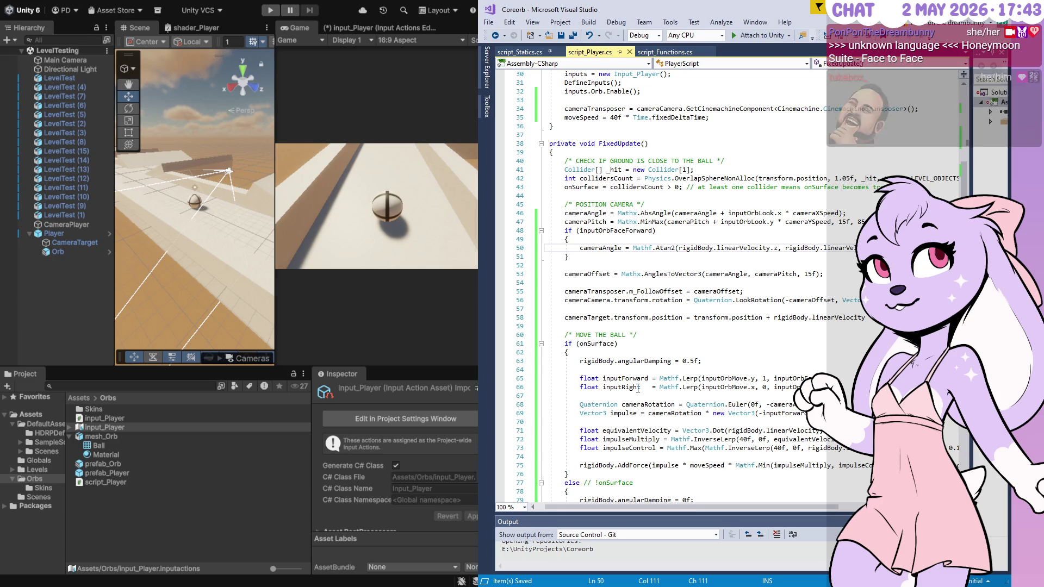
left_click(294, 27)
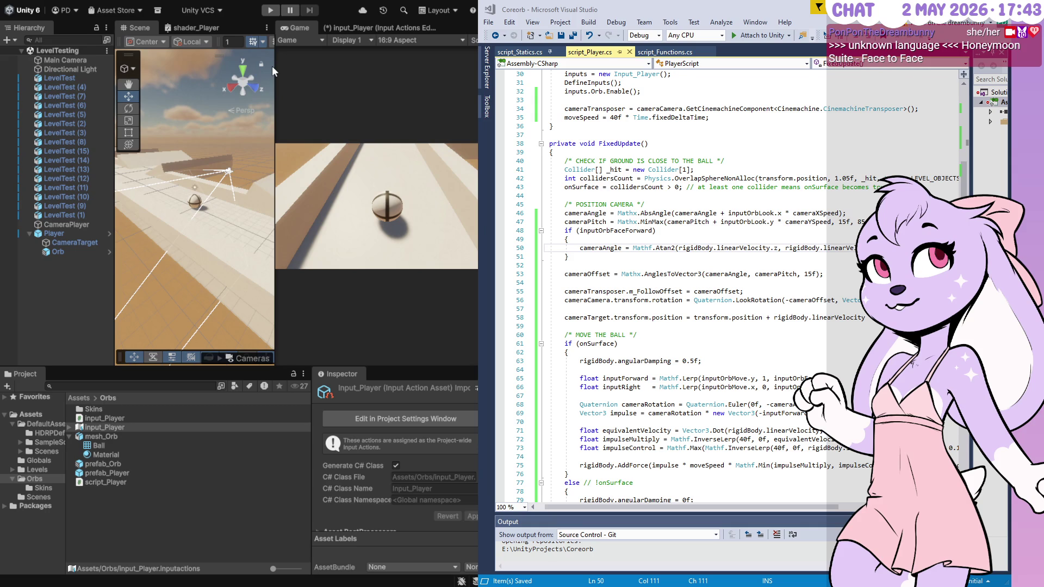
left_click(266, 12)
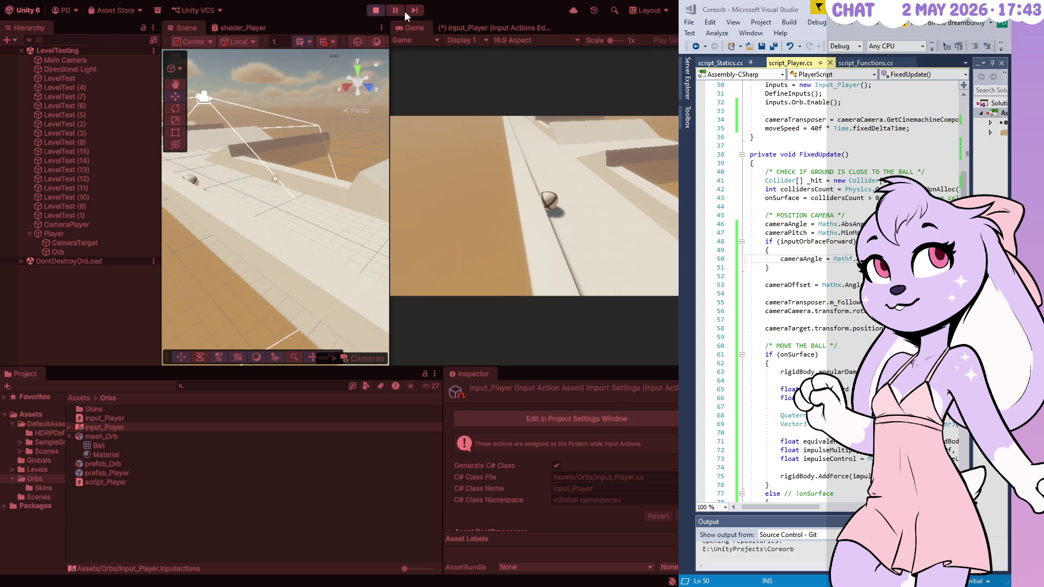
left_click(374, 11)
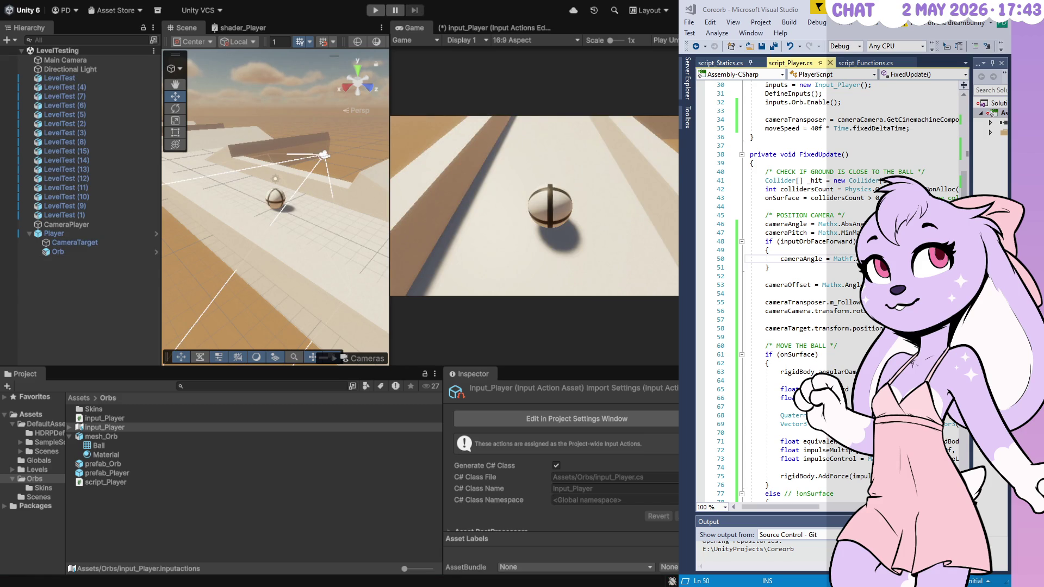
left_click_drag(816, 507, 919, 511)
- Fix the camera-angle line, save script_Player.cs, then save the Input_Player asset in Unity
key("BackSpace")
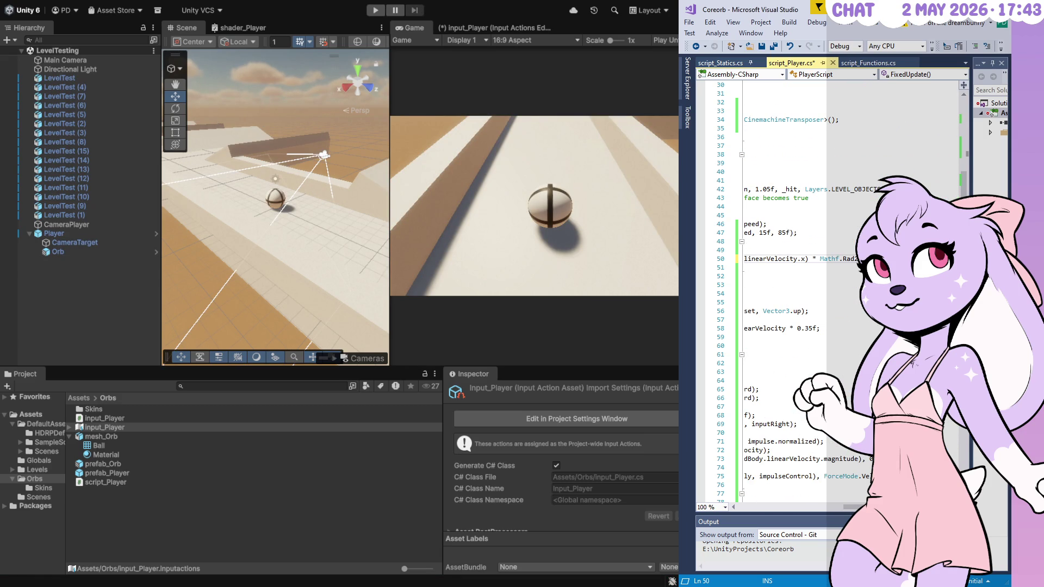
key("Home")
key("ctrl+s")
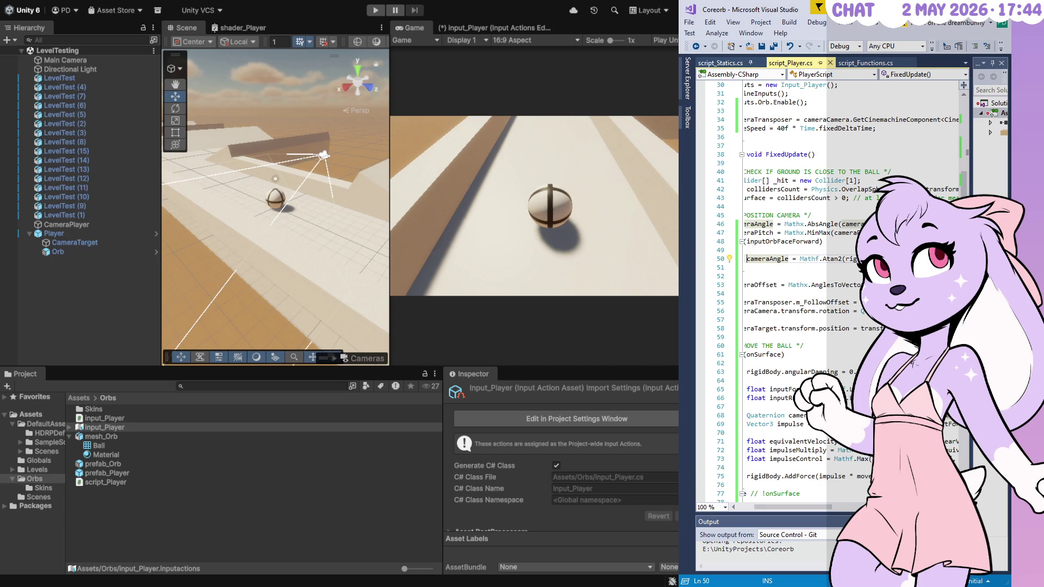
left_click(387, 19)
left_click(656, 39)
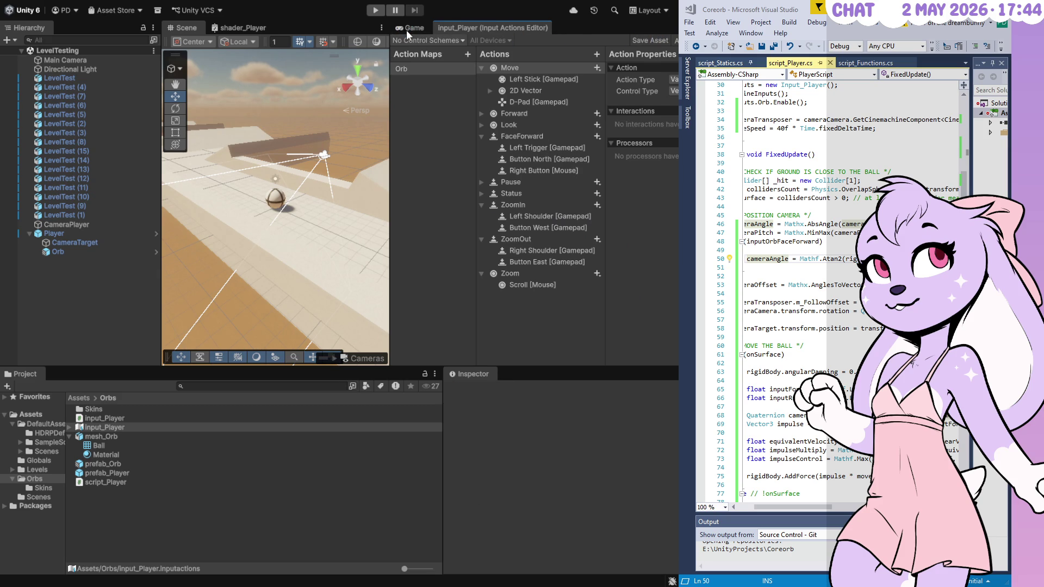
- Widen the Game view and test the FaceForward camera in two play-mode runs
left_click(406, 28)
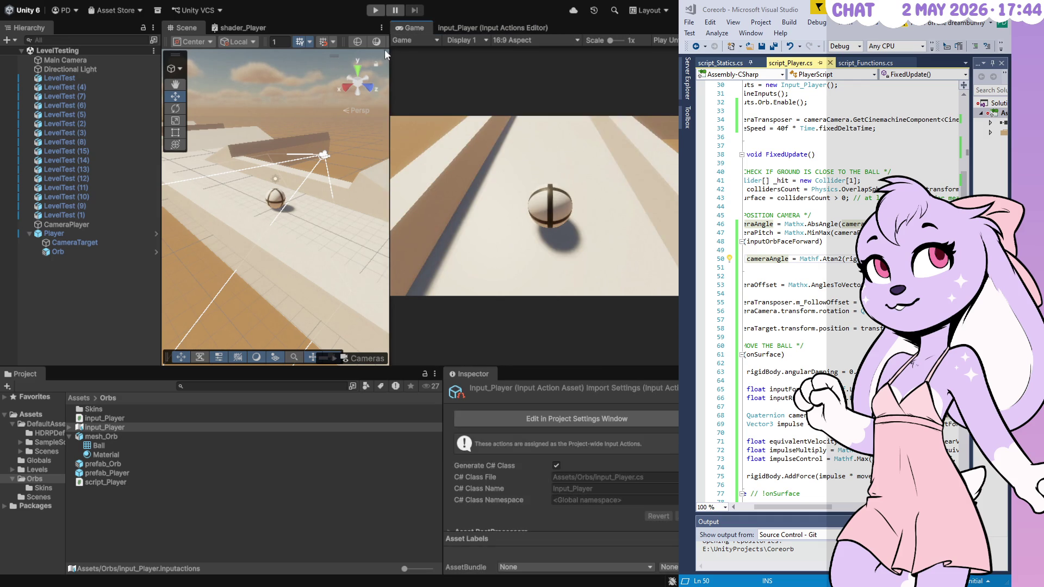
left_click_drag(386, 48, 239, 47)
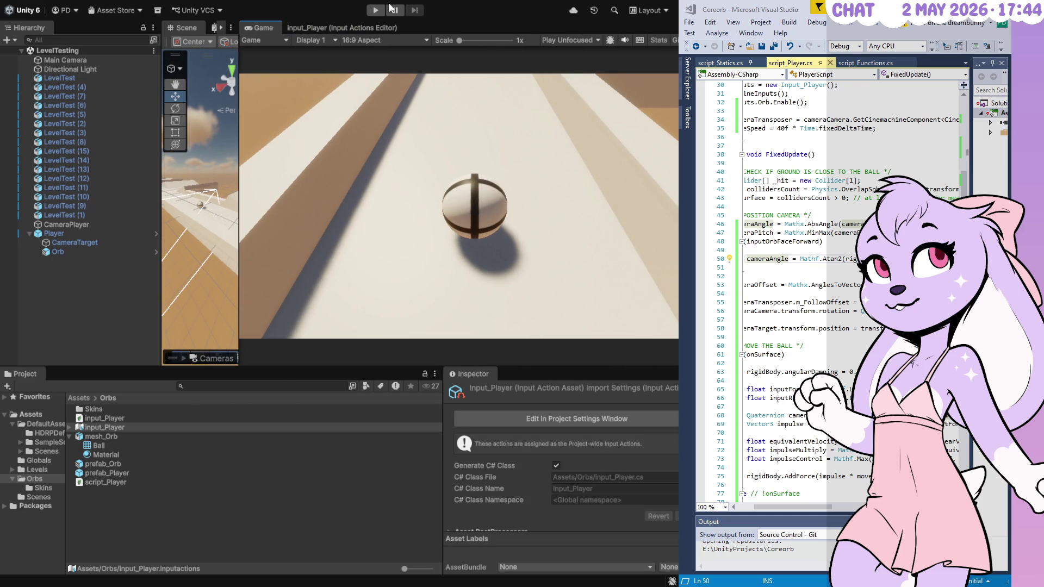
left_click(377, 8)
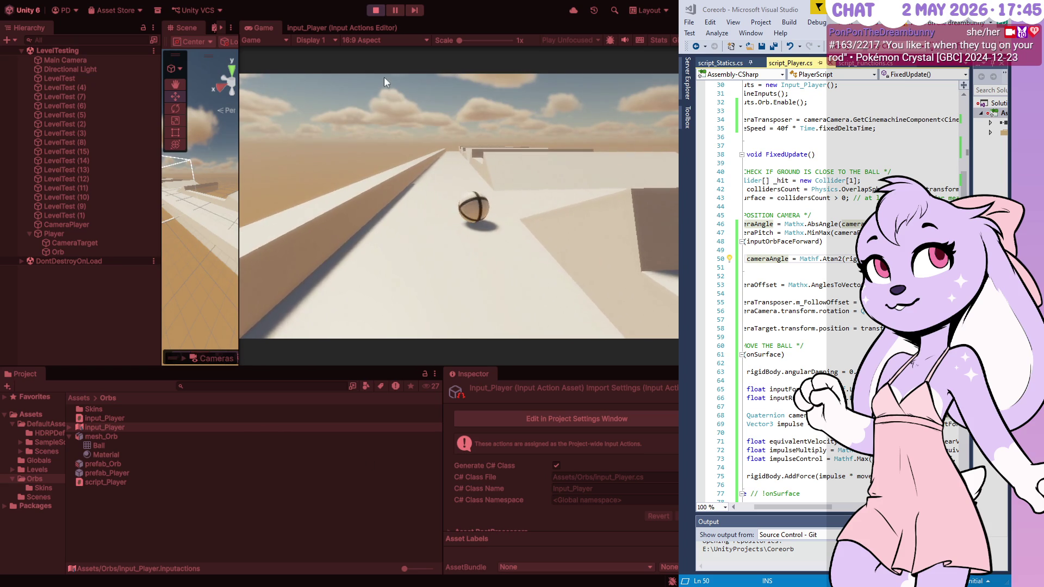
left_click(369, 11)
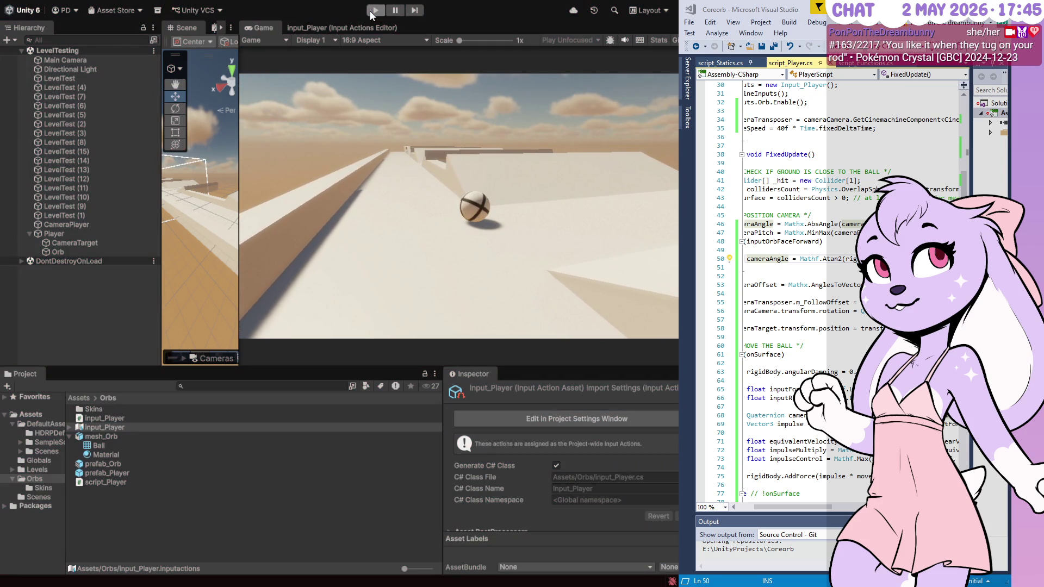
left_click(381, 12)
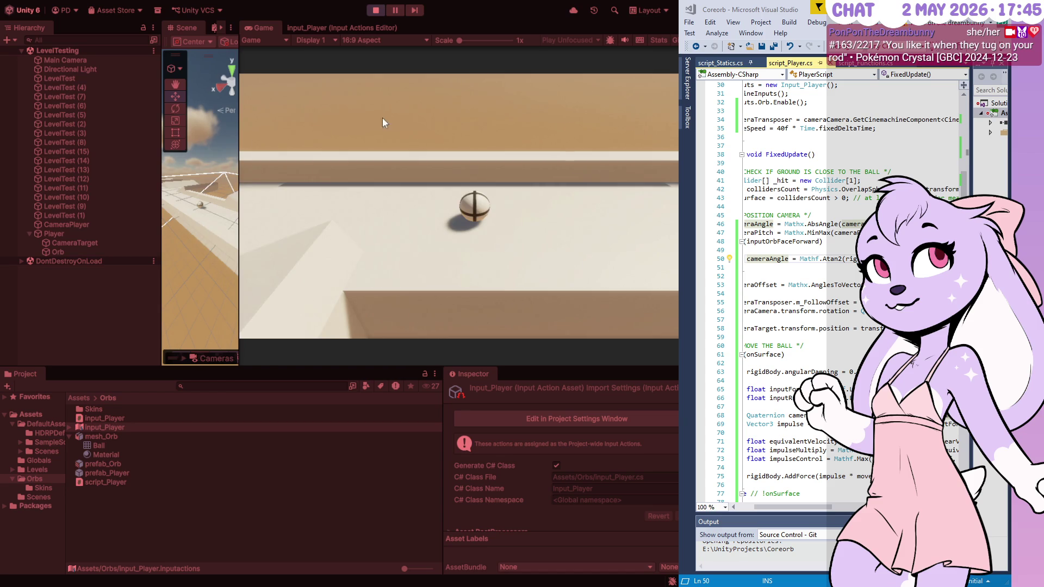
left_click(378, 14)
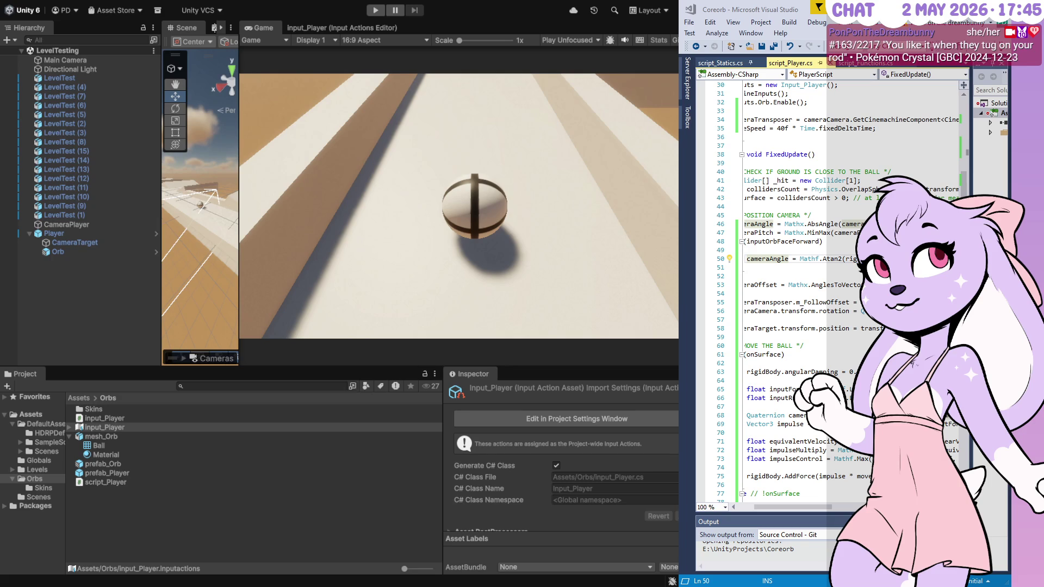
left_click_drag(679, 294, 559, 294)
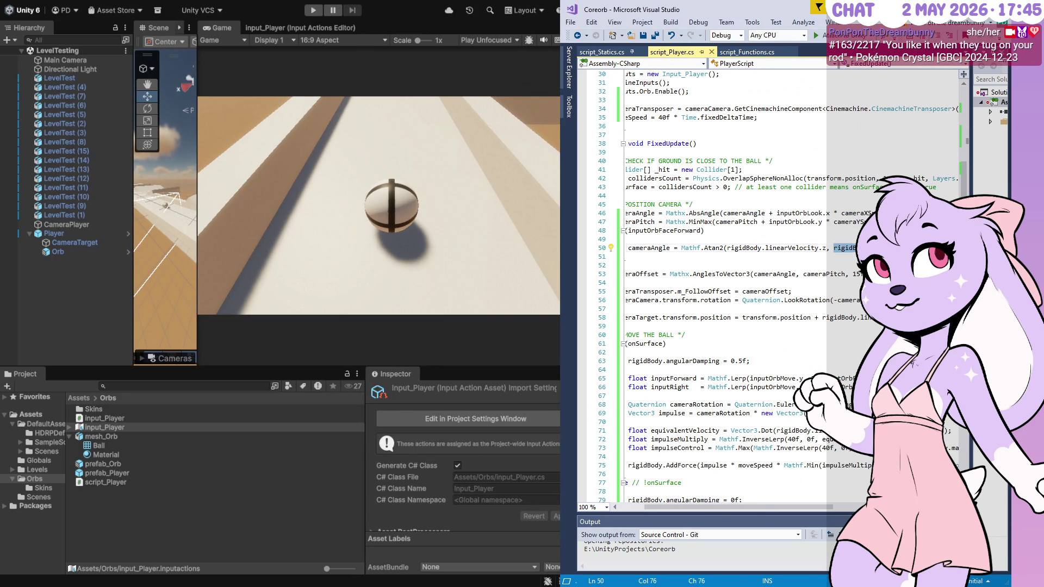
- Wrap the cameraAngle line in if (rigidBody.linearVelocity.magnitude > 0.1f) { } and save
left_click(821, 239)
type("{")
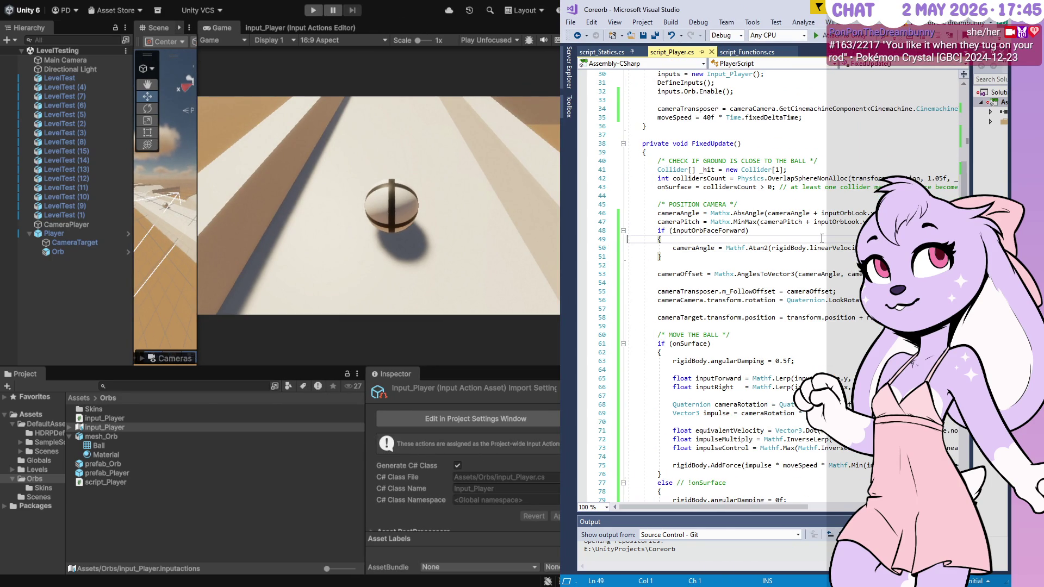
key("Return")
type("f (rigidBody.linearVelocity")
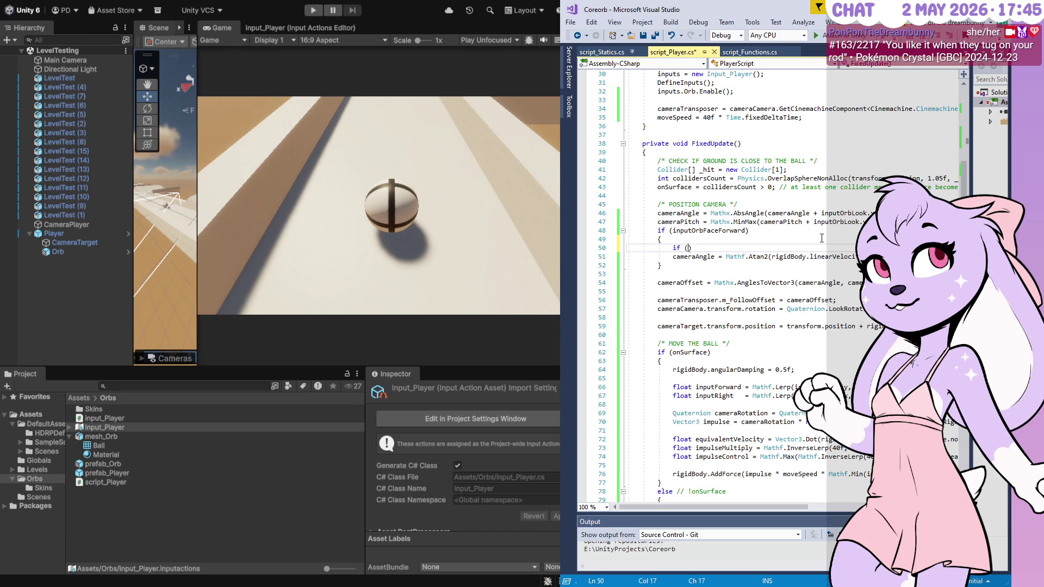
type(".magnitude")
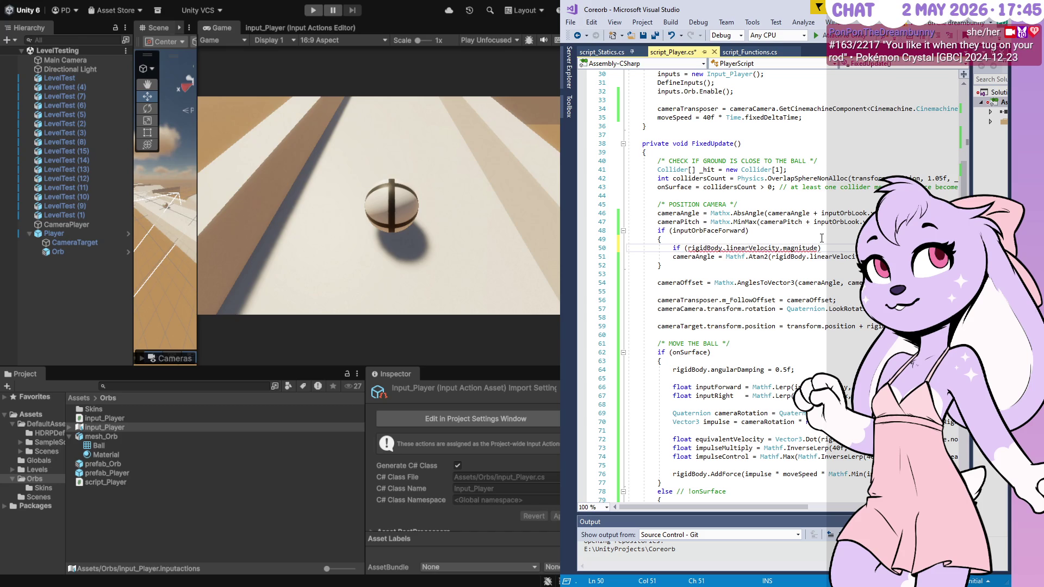
type(" > 0.1f")
key("Return")
type("{")
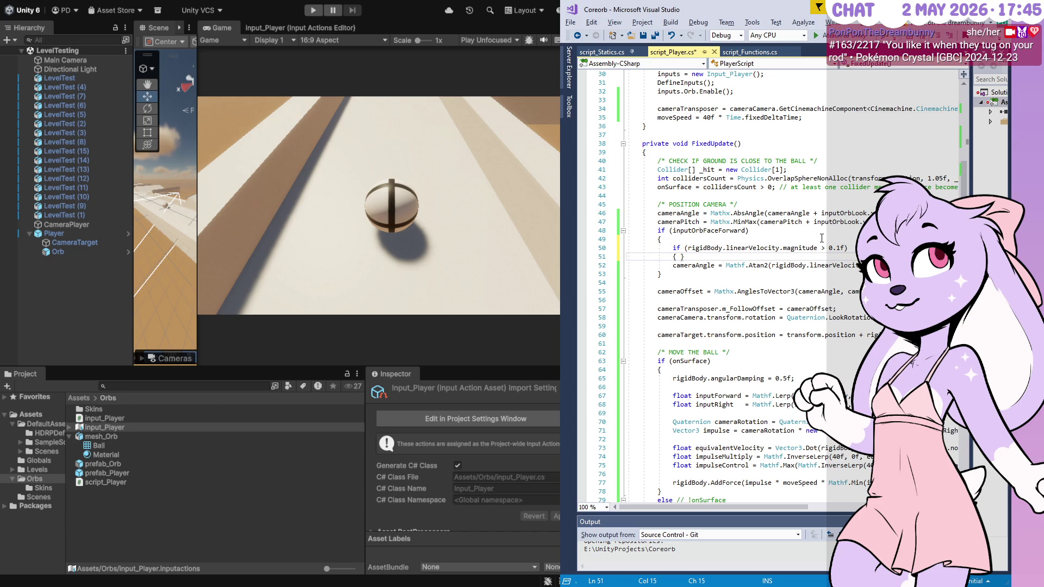
key("Down")
key("End")
key("Return")
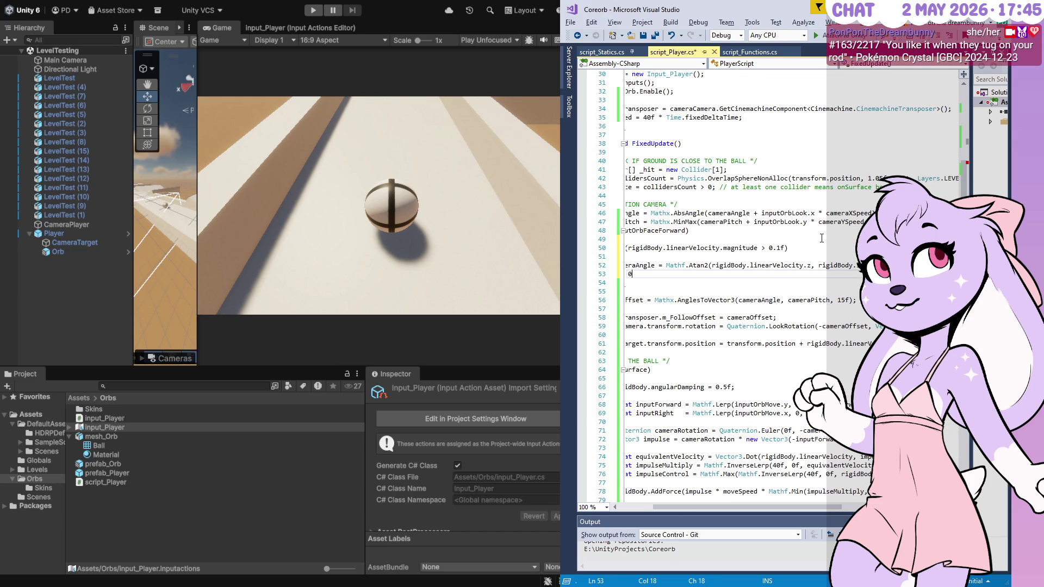
type("}")
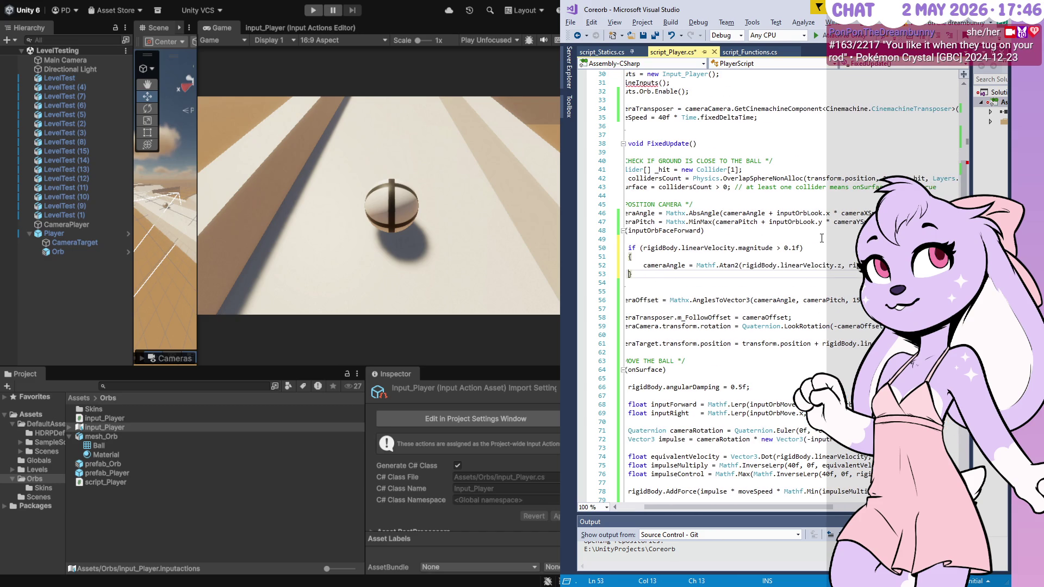
key("Home")
key("ctrl+s")
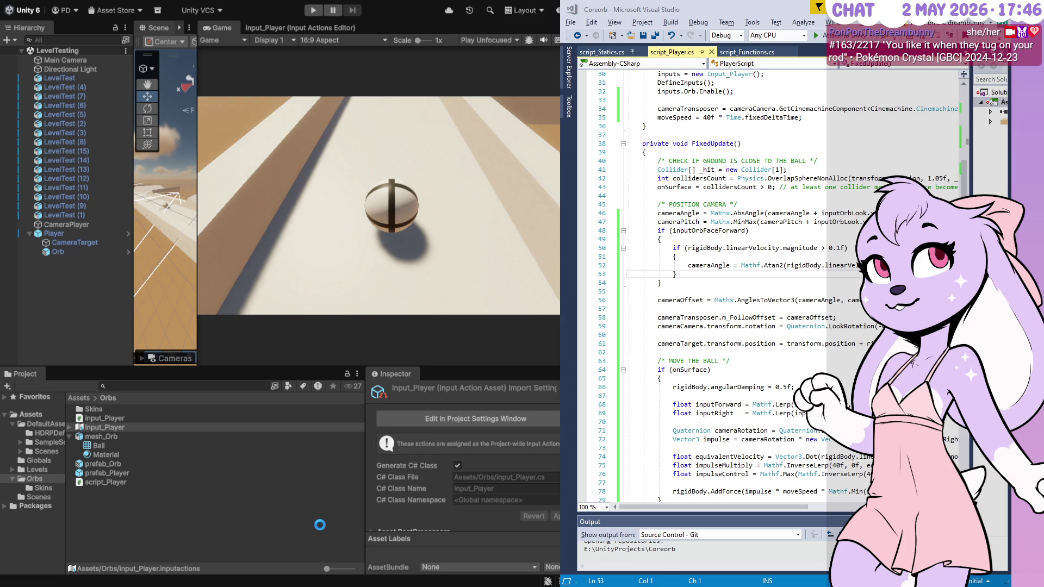
- Test the 0.1f threshold in Play mode, then change it to 1f on line 50 and save
left_click(313, 11)
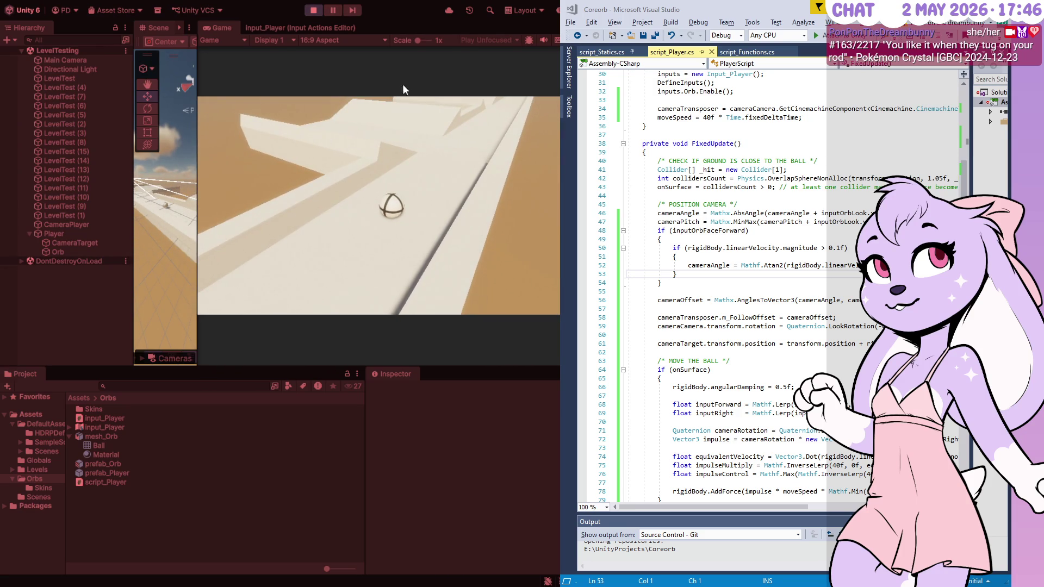
left_click(315, 10)
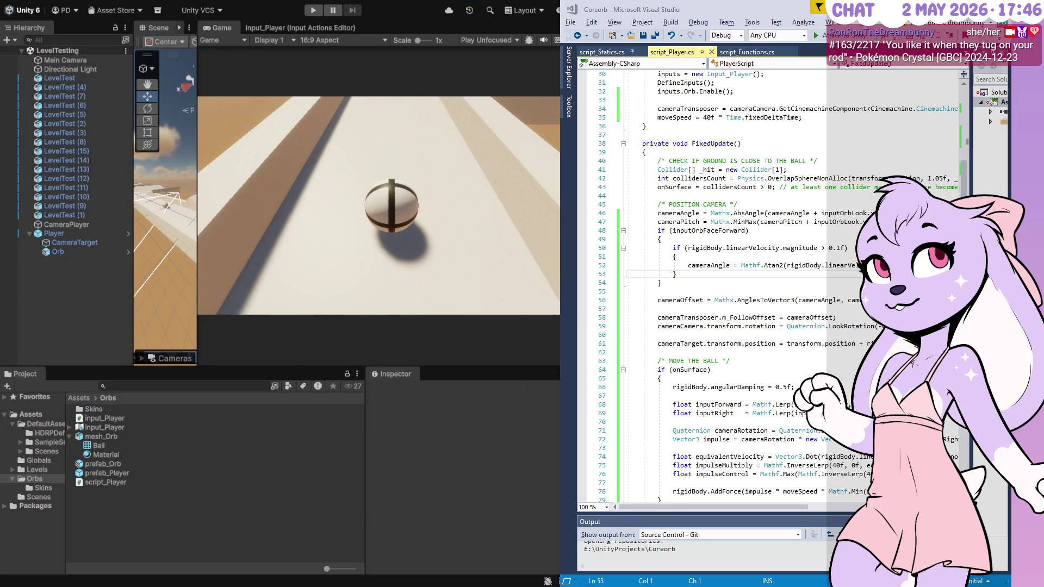
left_click(835, 248)
key("BackSpace")
key("BackSpace")
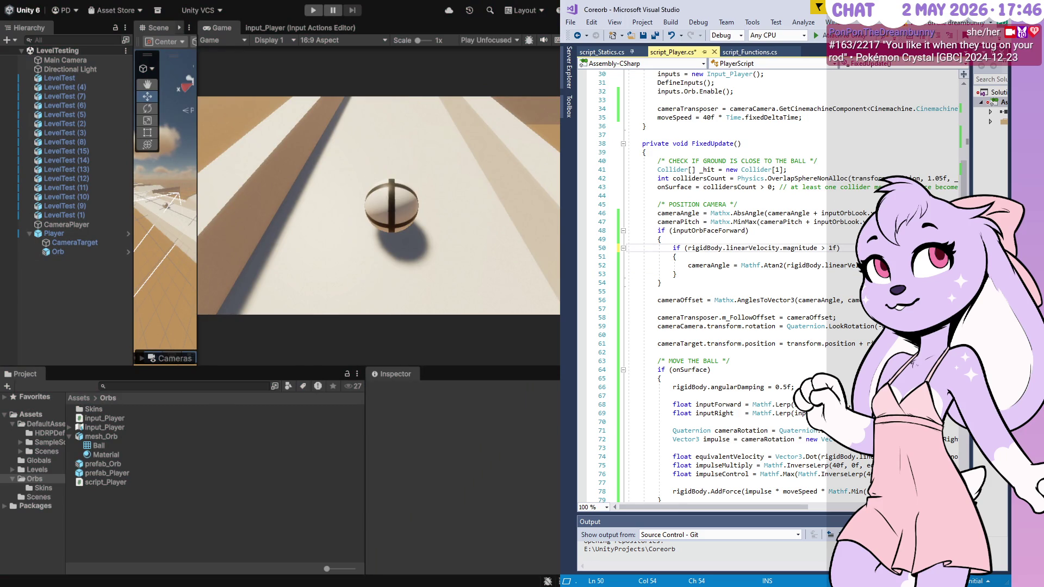
key("alt+Tab")
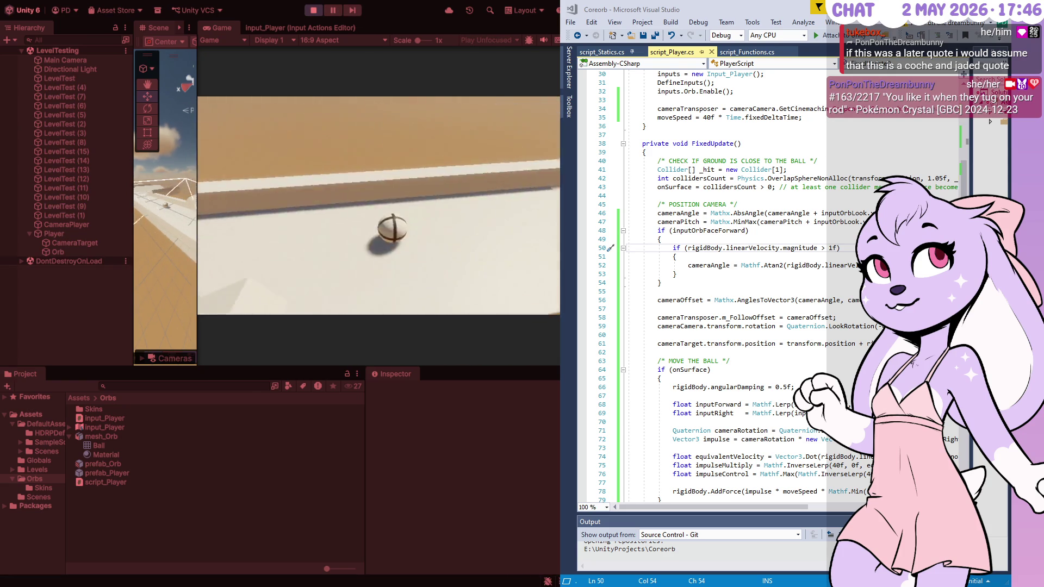
- Raise the line 50 velocity threshold from 1f to 2.5f, save, and test it in Play mode
left_click(310, 15)
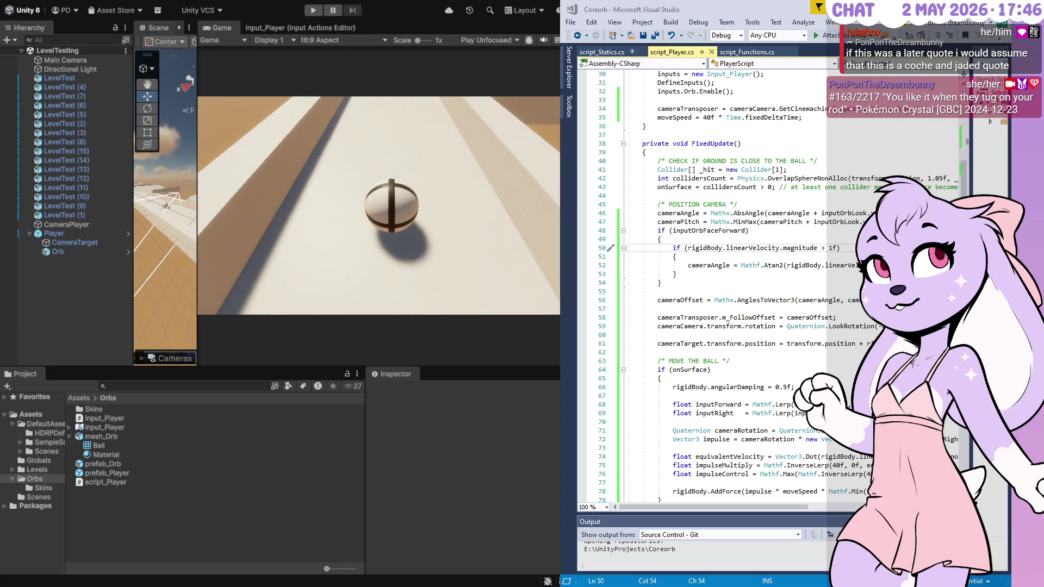
left_click(832, 248)
key("BackSpace")
type("2")
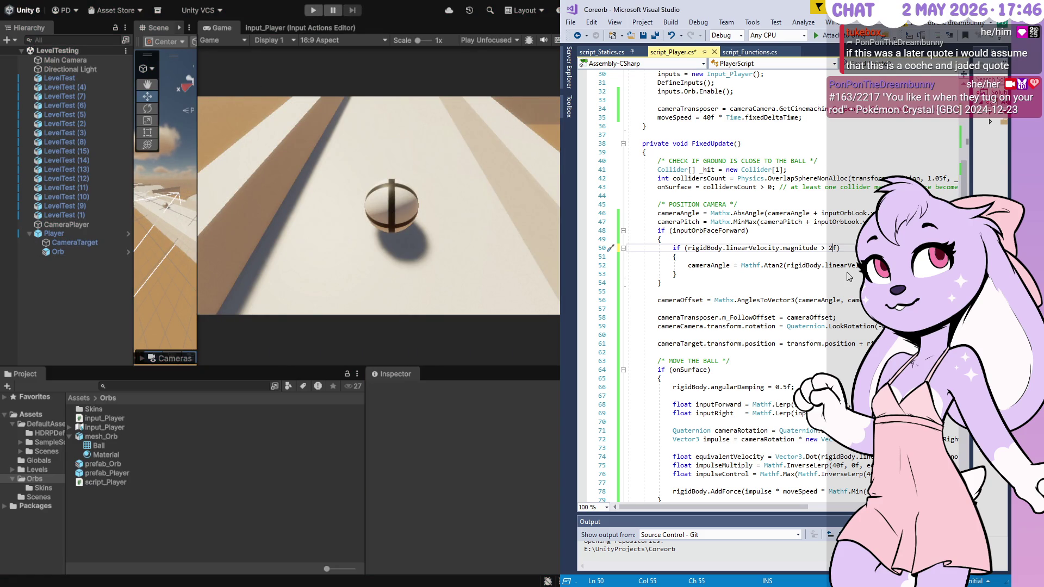
type(".5")
key("ctrl+s")
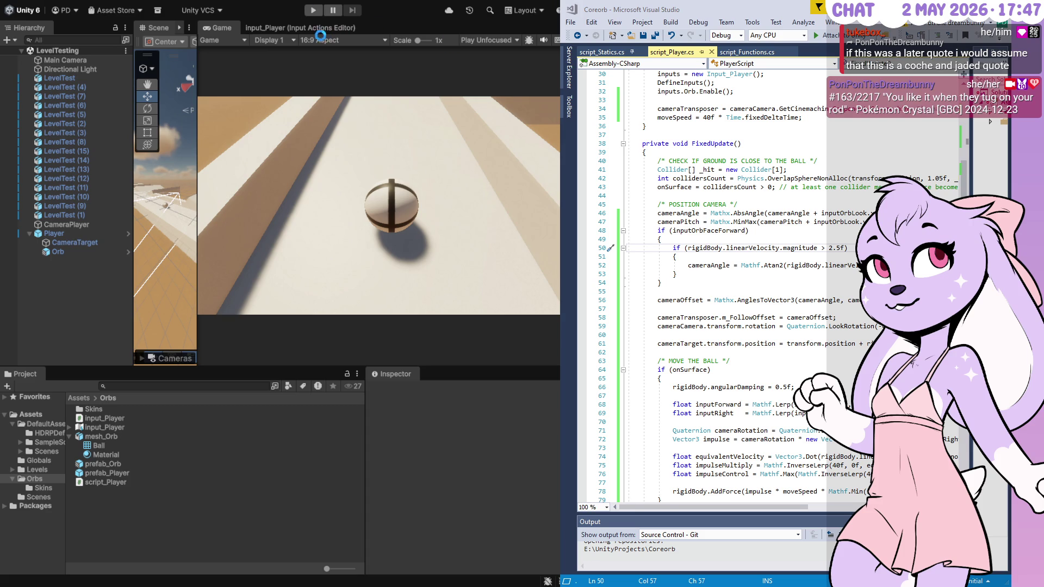
left_click(316, 12)
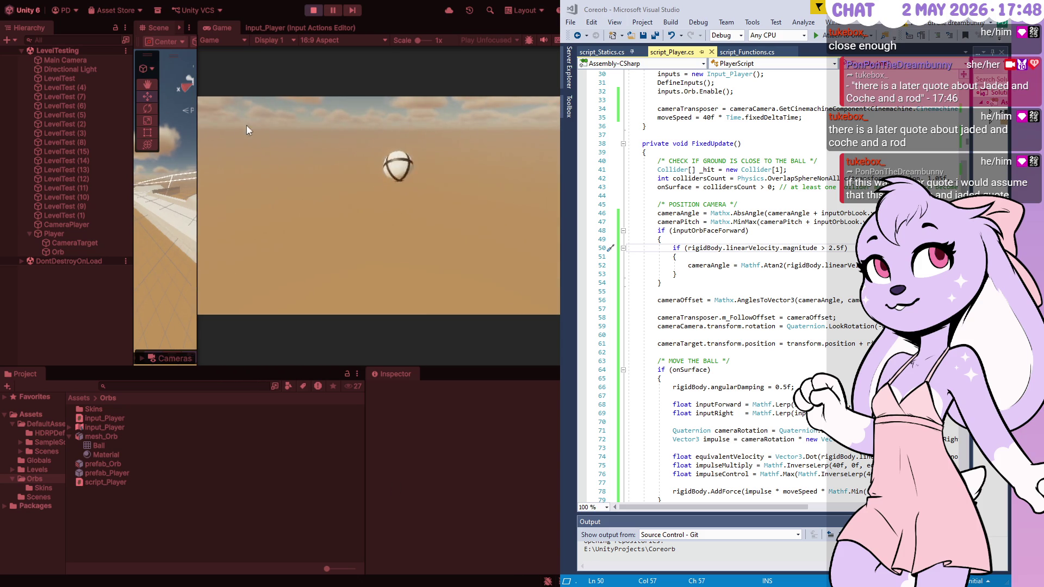
left_click(312, 10)
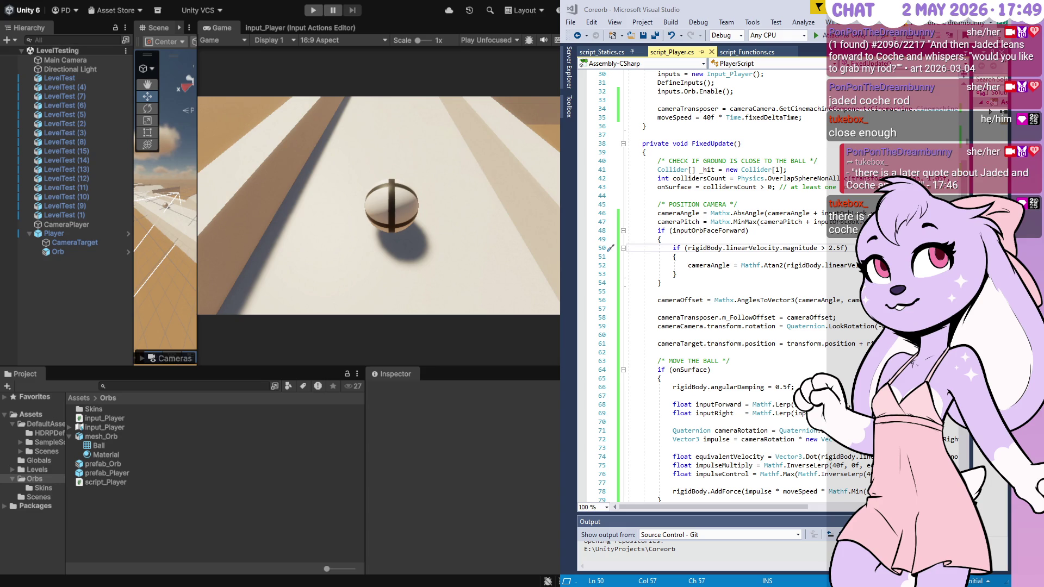
- Select the 2.5 threshold value on line 50 of the player script
key("shift+Left")
key("shift+Left")
key("shift+Left")
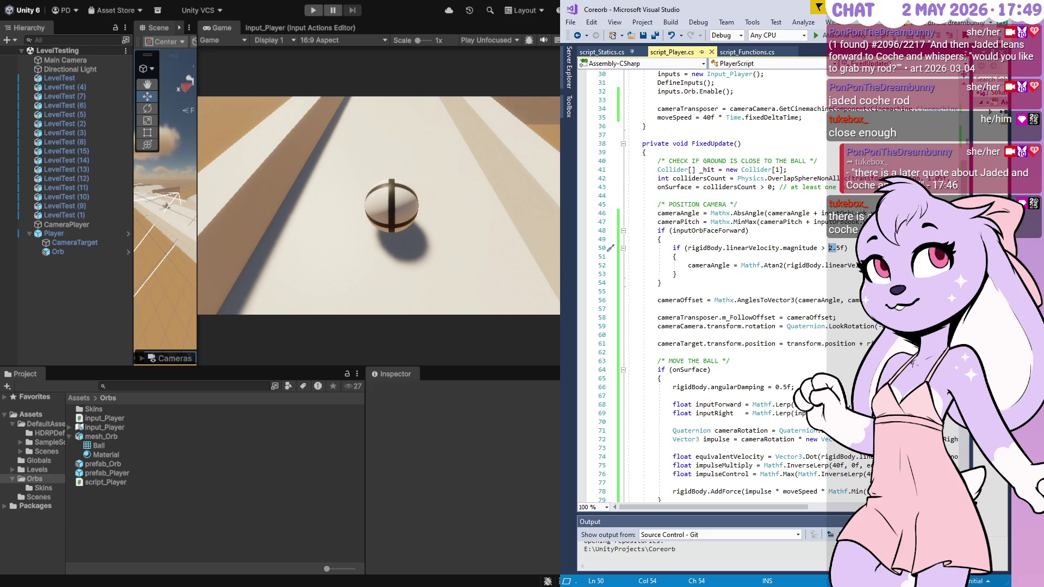
scroll(707, 272, "down", 13)
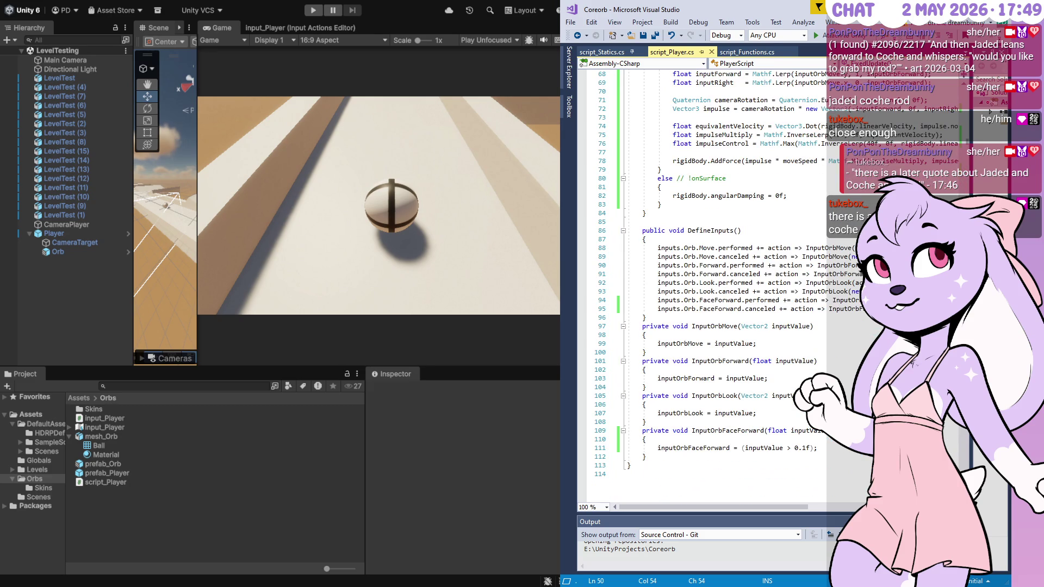
scroll(955, 197, "up", 20)
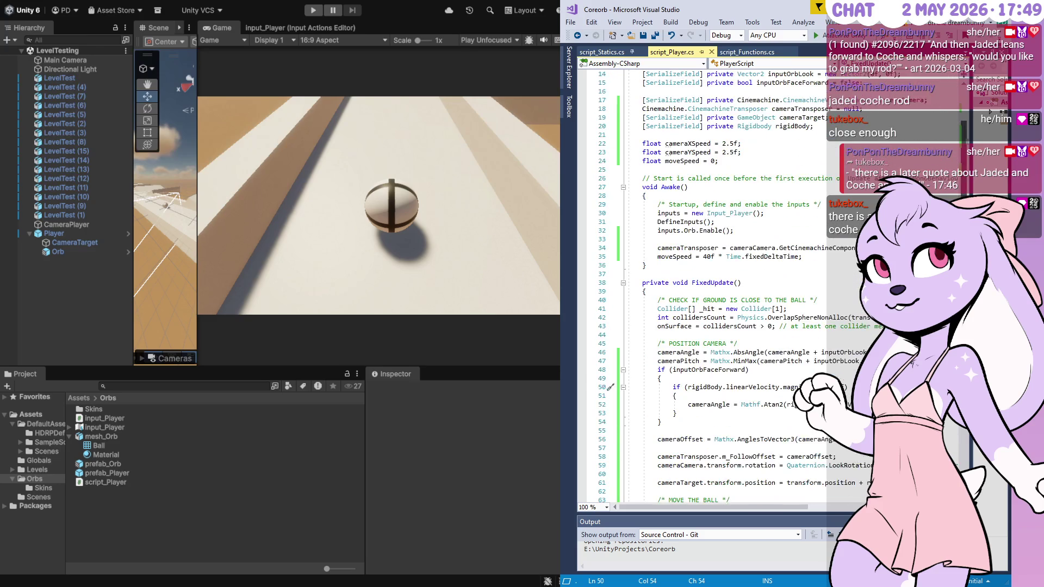
scroll(955, 197, "down", 20)
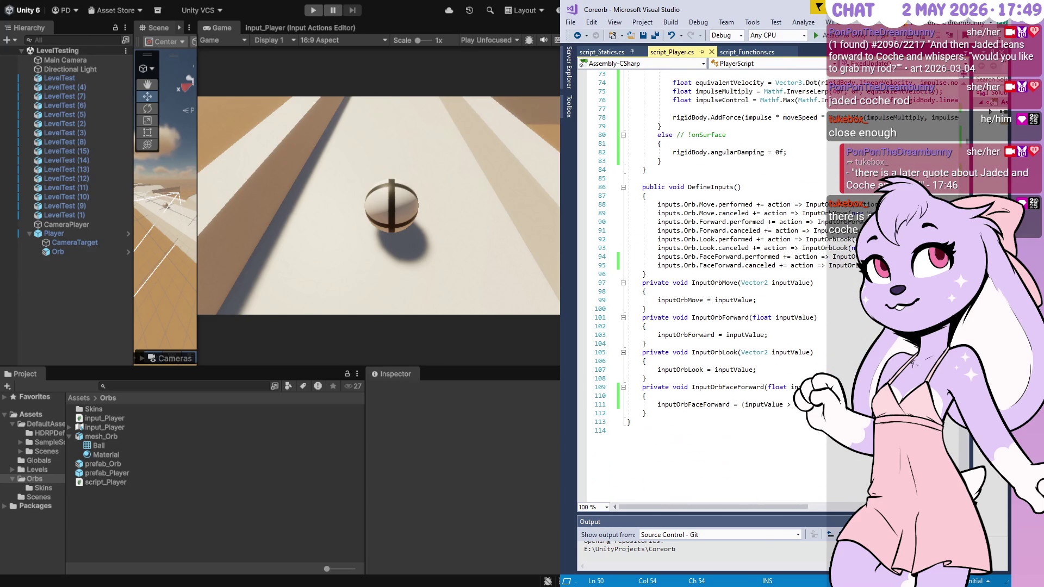